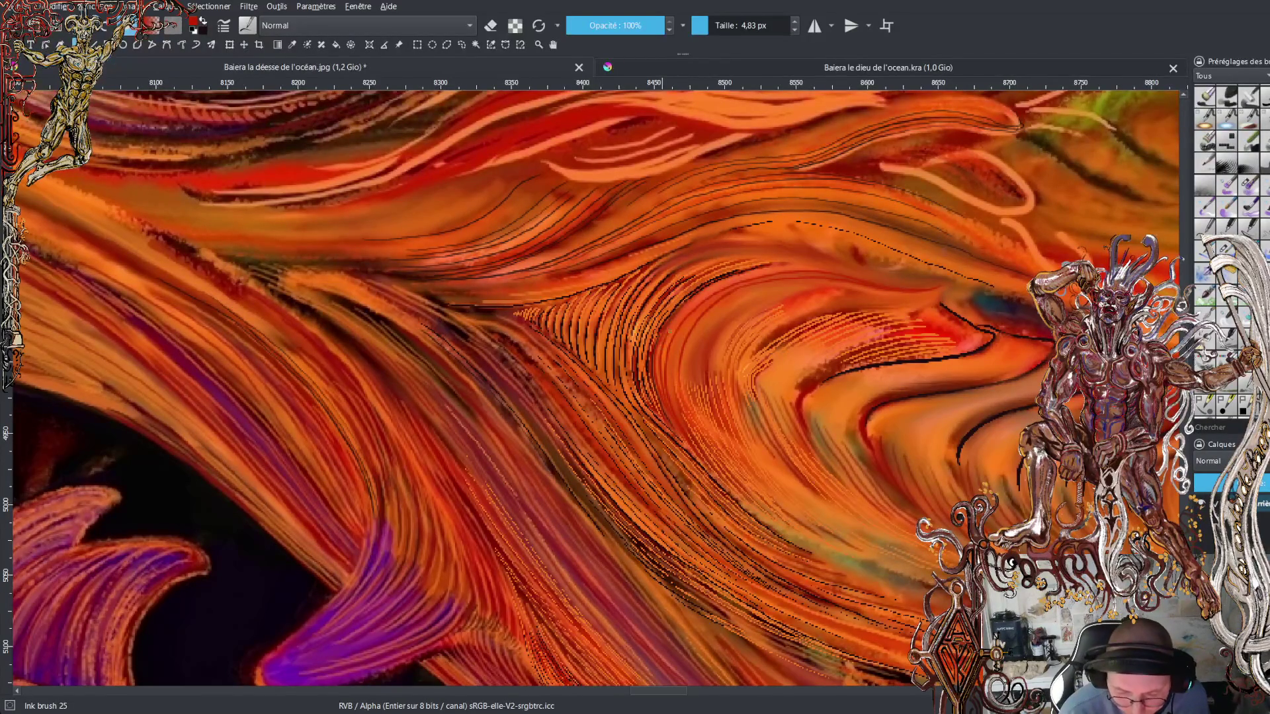
- Draw a thin dark ink line along the orange hair strands with Ink brush 25
{"action": "mouse_move", "coordinate": [683, 310]}
{"action": "left_mouse_down"}
{"action": "mouse_move", "coordinate": [779, 270]}
{"action": "mouse_move", "coordinate": [920, 276]}
{"action": "left_mouse_up"}
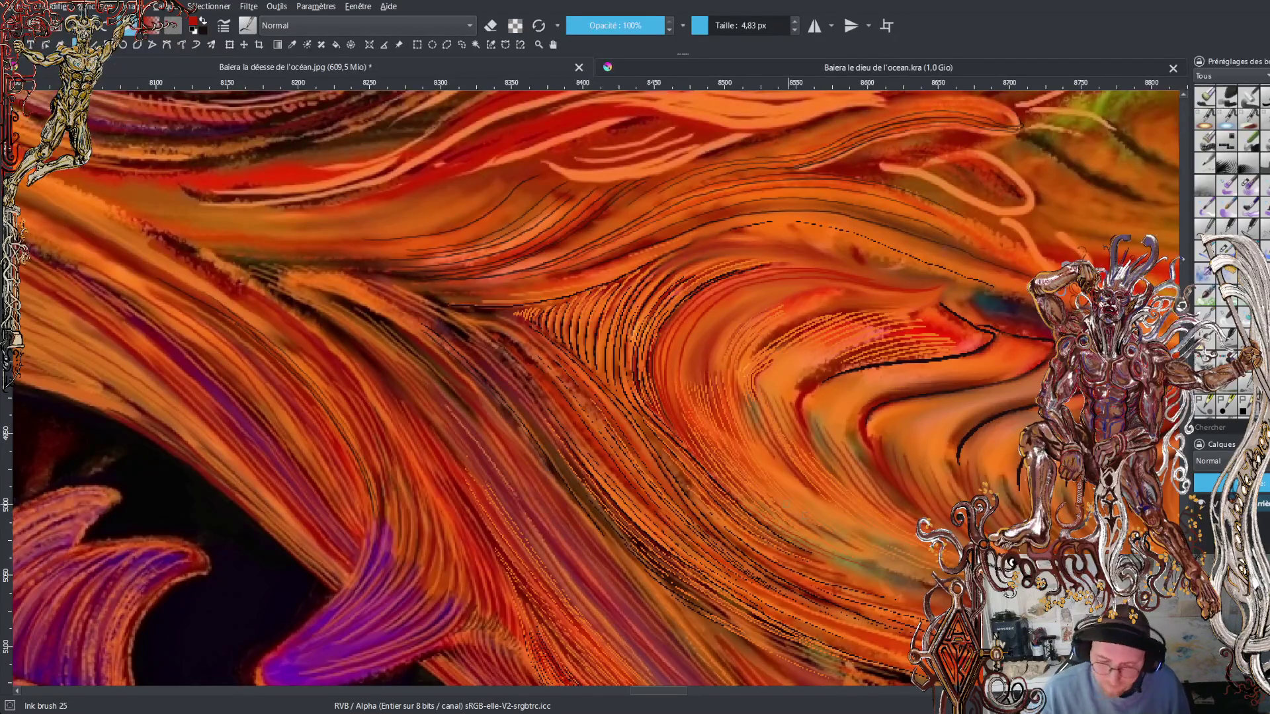
{"action": "scroll", "coordinate": [768, 357], "scroll_direction": "down", "scroll_amount": 4}
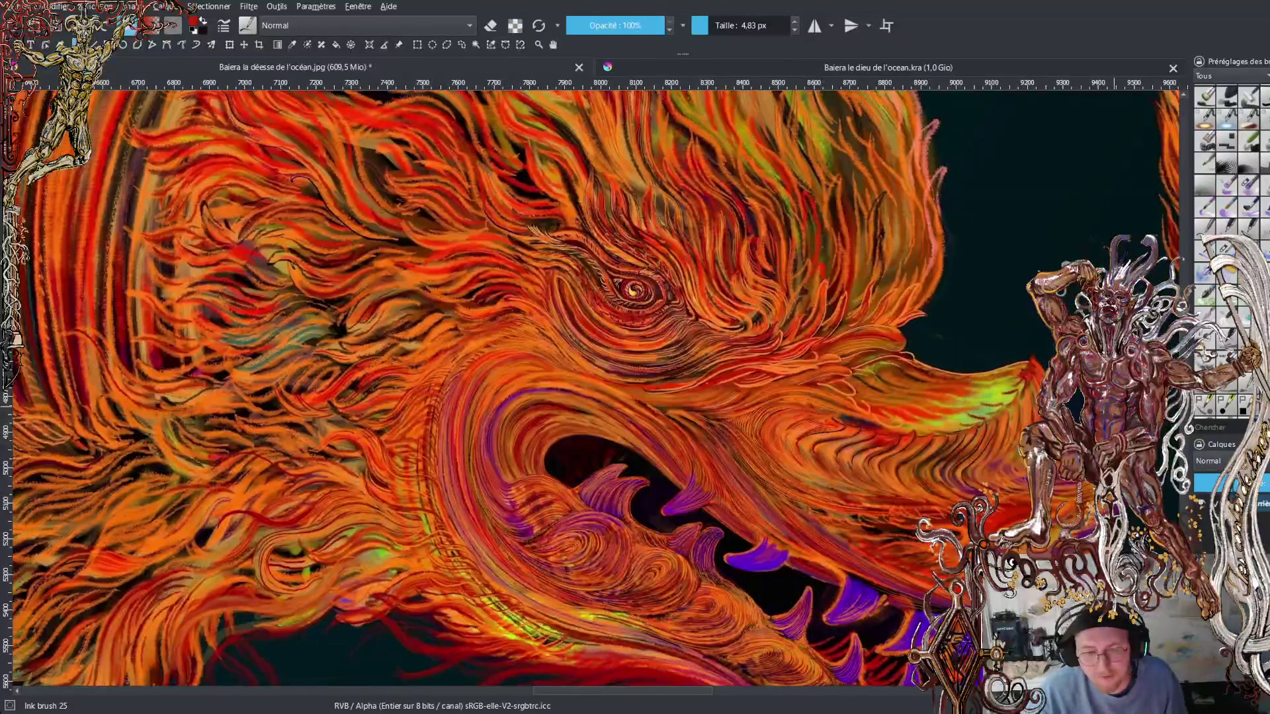
{"action": "left_click", "coordinate": [789, 60]}
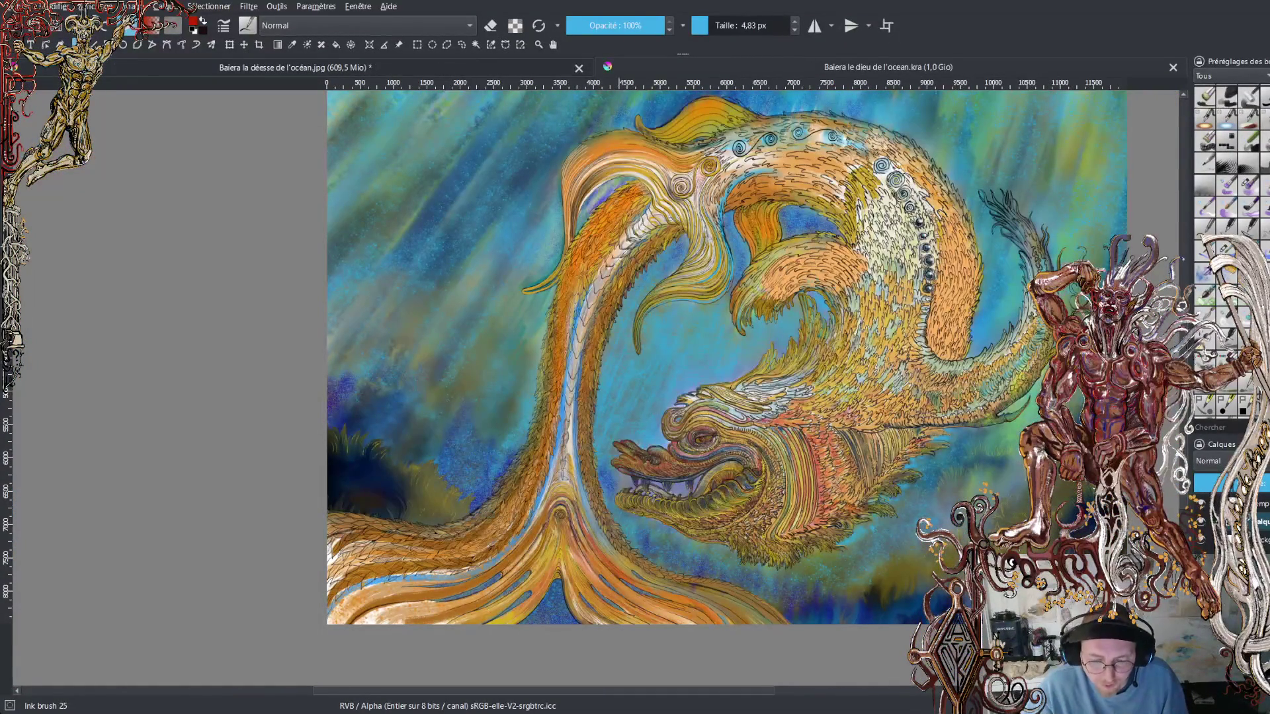
{"action": "scroll", "coordinate": [685, 512], "scroll_direction": "up", "scroll_amount": 2}
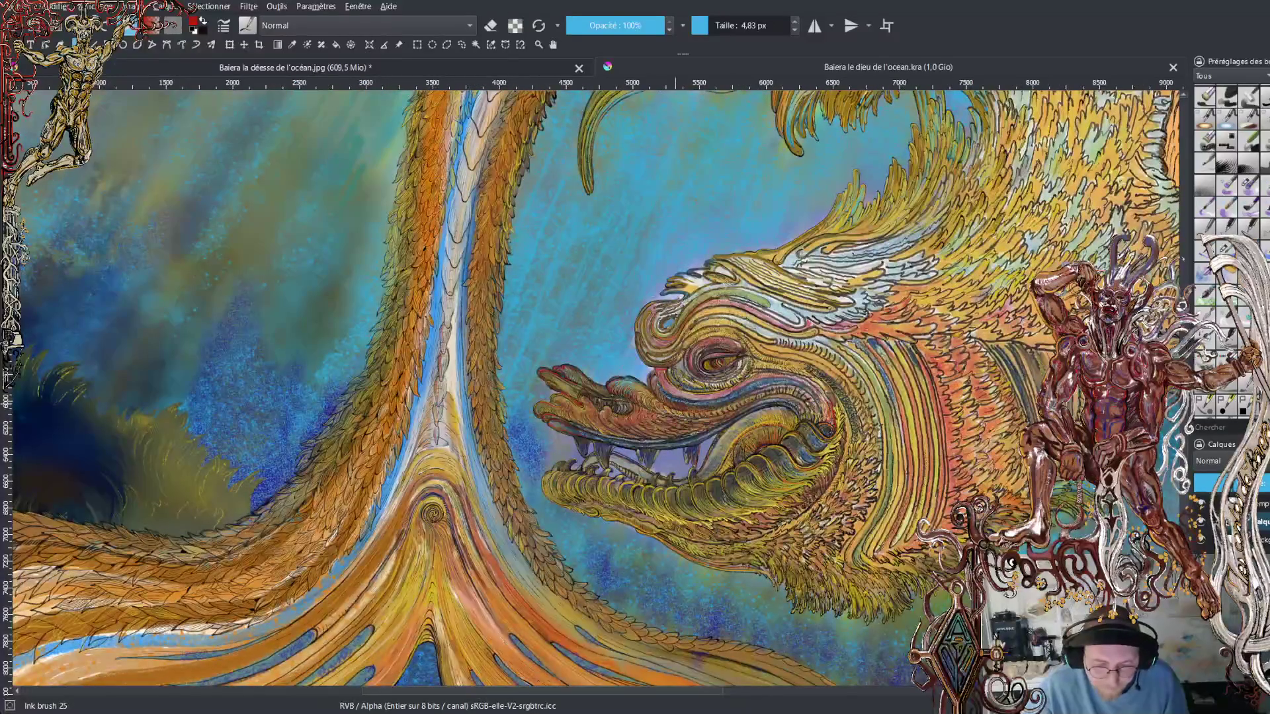
{"action": "scroll", "coordinate": [698, 400], "scroll_direction": "up", "scroll_amount": 3}
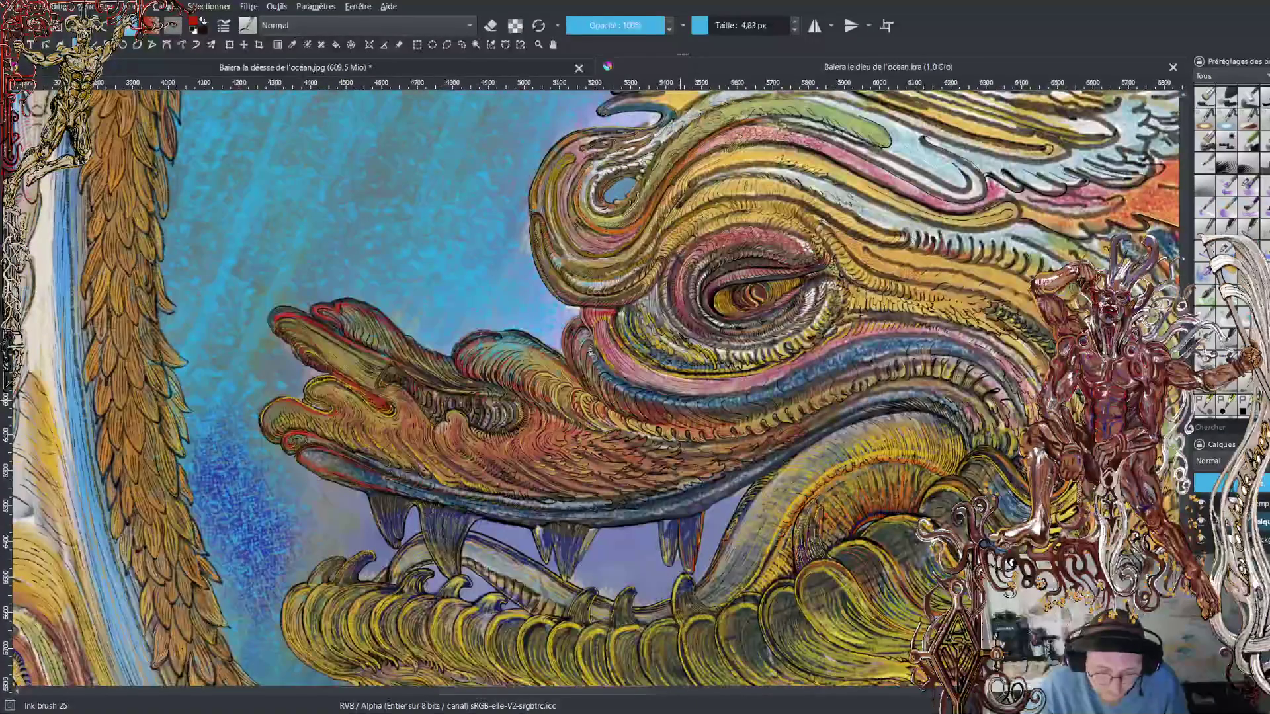
{"action": "scroll", "coordinate": [692, 394], "scroll_direction": "up", "scroll_amount": 1}
{"action": "scroll", "coordinate": [686, 377], "scroll_direction": "up", "scroll_amount": 1}
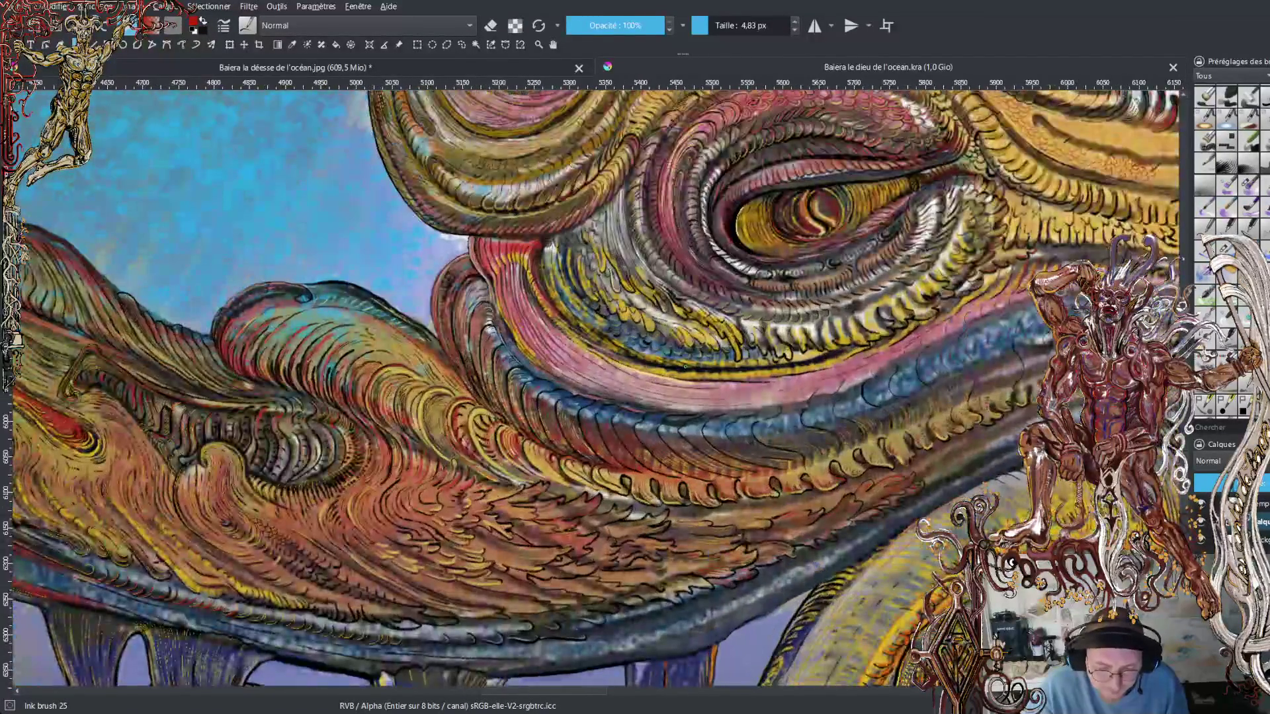
{"action": "scroll", "coordinate": [688, 384], "scroll_direction": "down", "scroll_amount": 6}
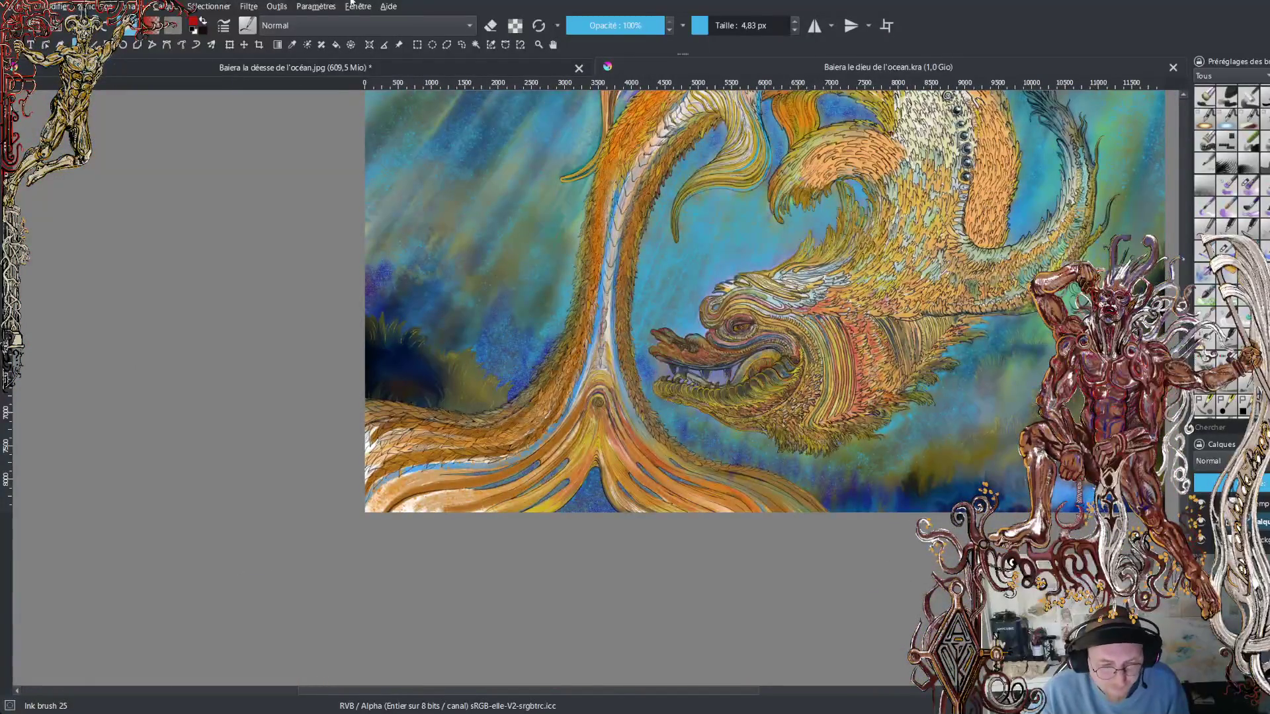
{"action": "left_click", "coordinate": [341, 70]}
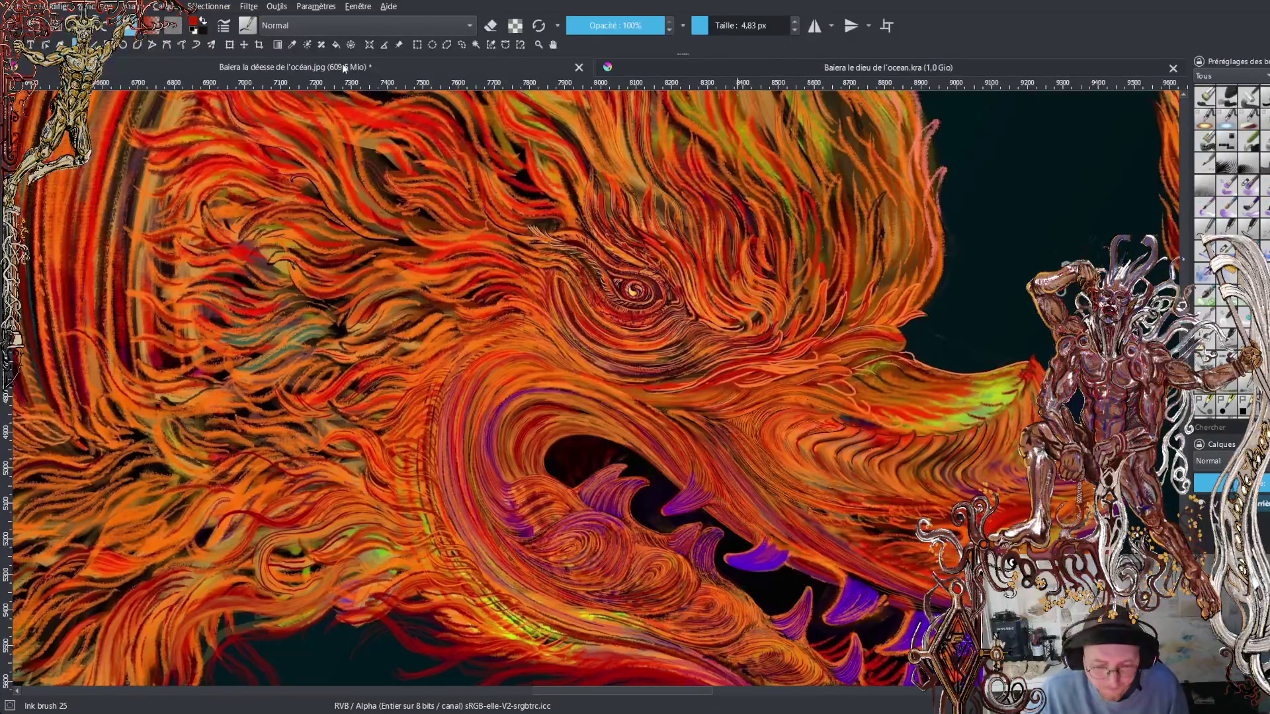
{"action": "key", "text": "minus"}
{"action": "mouse_move", "coordinate": [684, 257]}
{"action": "left_mouse_down"}
{"action": "mouse_move", "coordinate": [721, 255]}
{"action": "mouse_move", "coordinate": [580, 237]}
{"action": "left_mouse_up"}
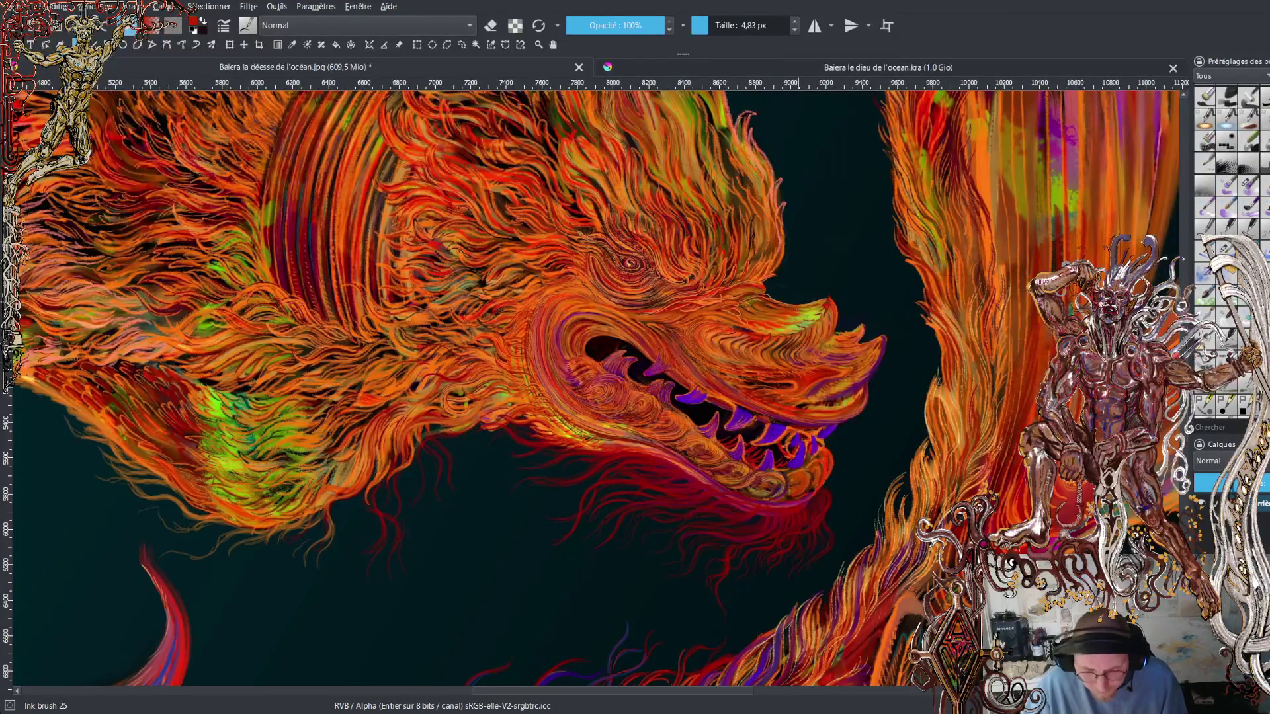
{"action": "left_click_drag", "start_coordinate": [595, 384], "coordinate": [514, 397]}
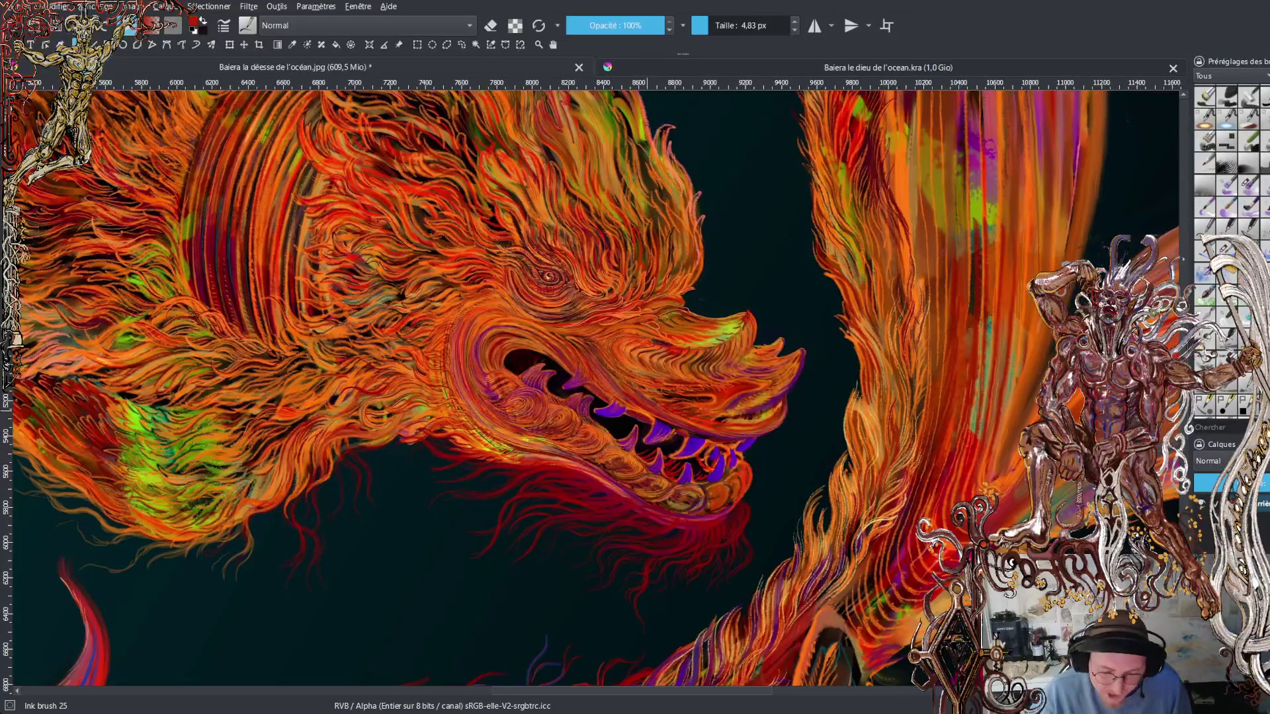
{"action": "scroll", "coordinate": [588, 390], "scroll_direction": "up", "scroll_amount": 8}
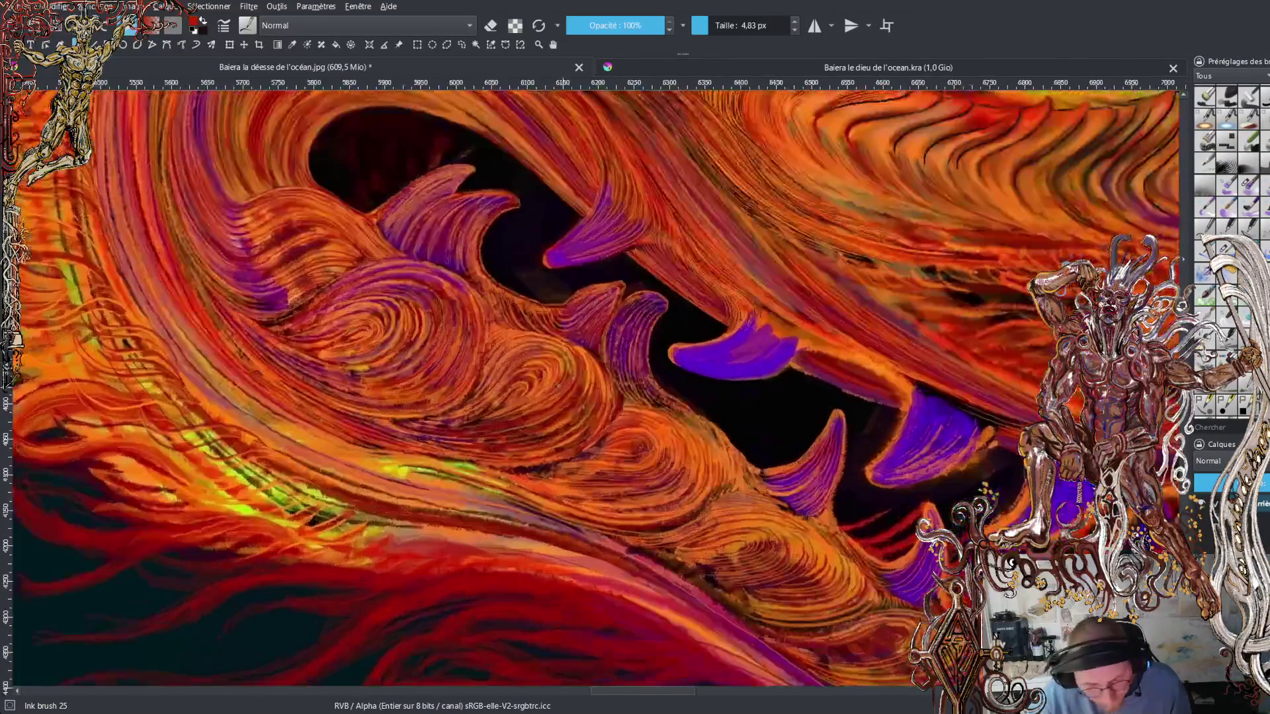
{"action": "scroll", "coordinate": [428, 252], "scroll_direction": "up", "scroll_amount": 5}
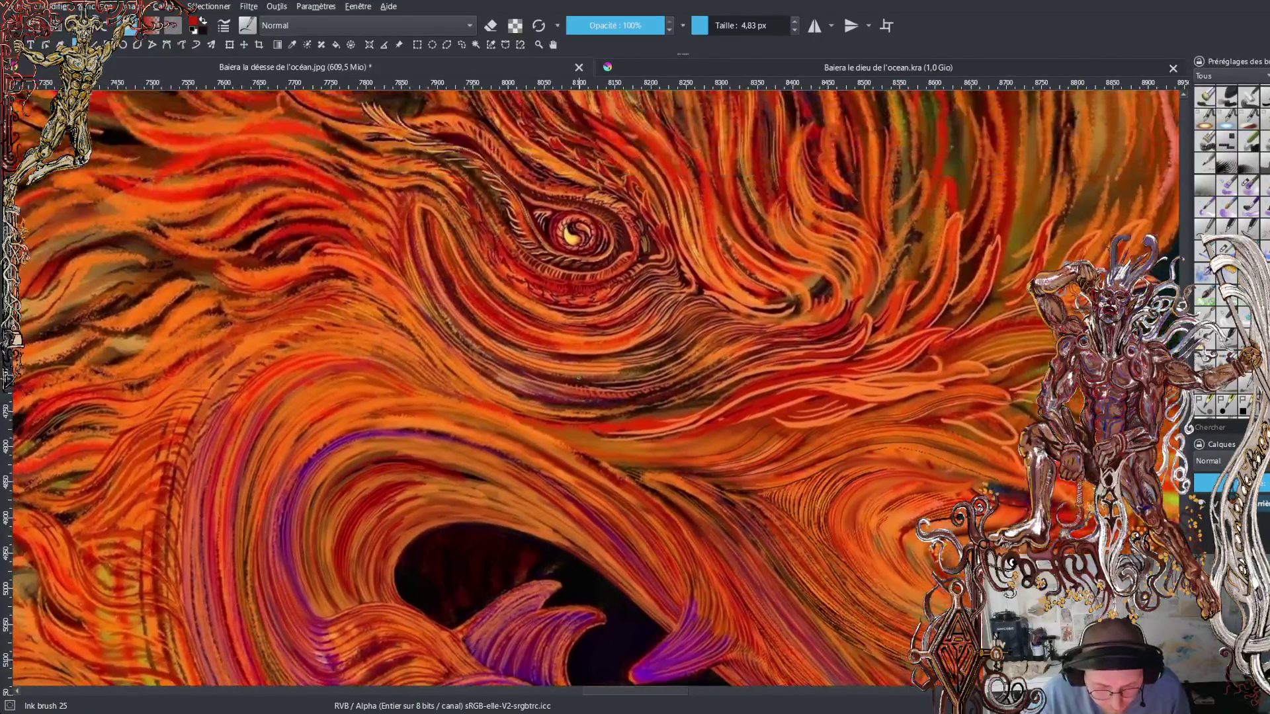
- Paint four long thin red and dark-red strands across the flowing orange hair
{"action": "scroll", "coordinate": [428, 252], "scroll_direction": "up", "scroll_amount": 4}
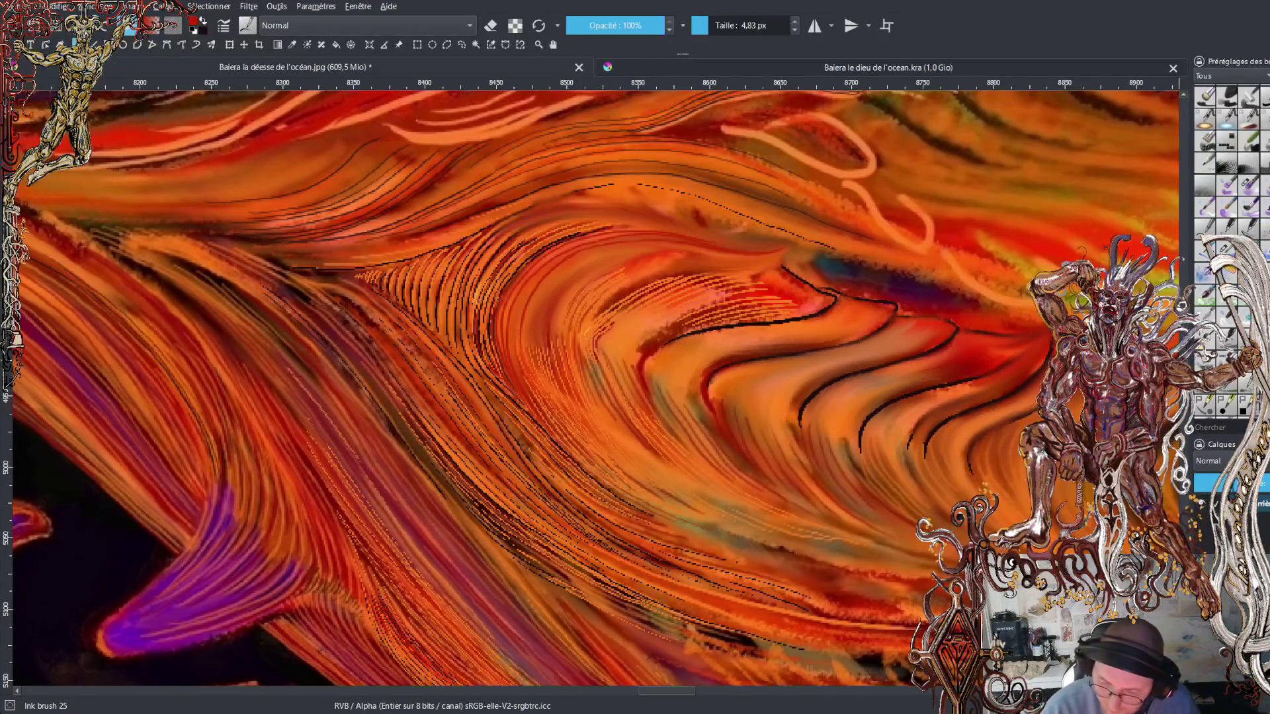
{"action": "scroll", "coordinate": [732, 429], "scroll_direction": "up", "scroll_amount": 5}
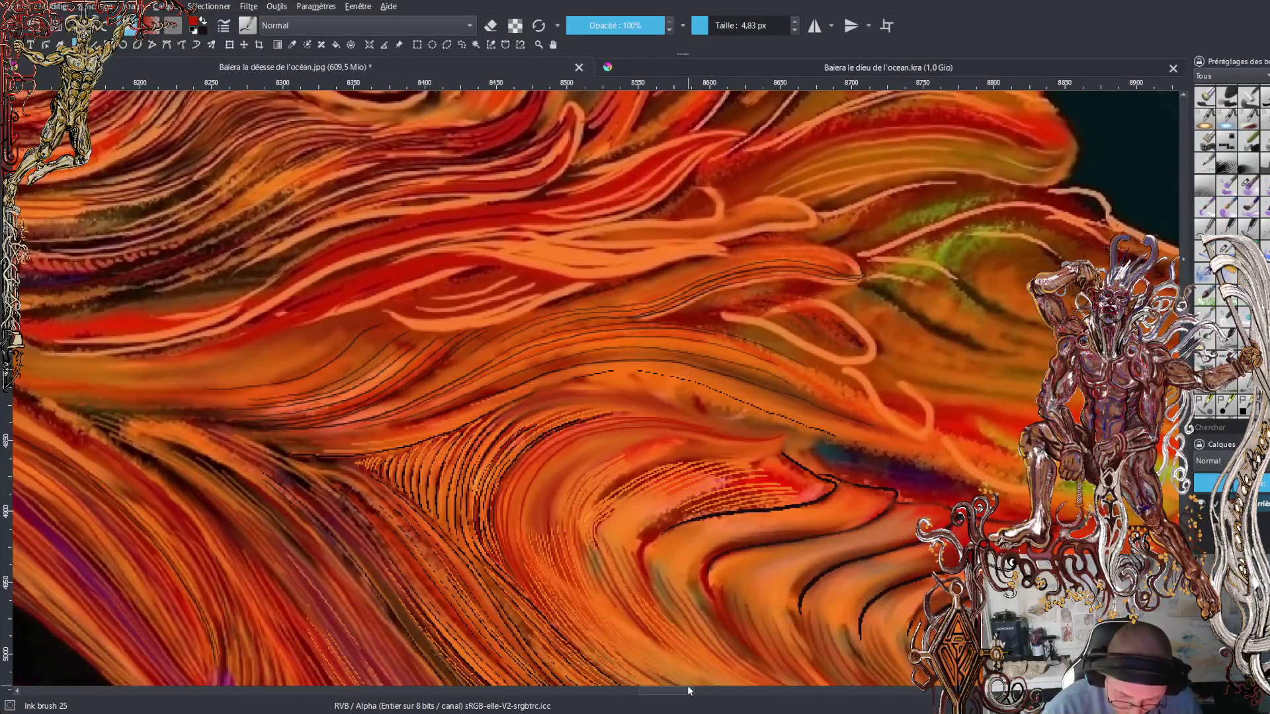
{"action": "left_click_drag", "start_coordinate": [691, 692], "coordinate": [661, 692]}
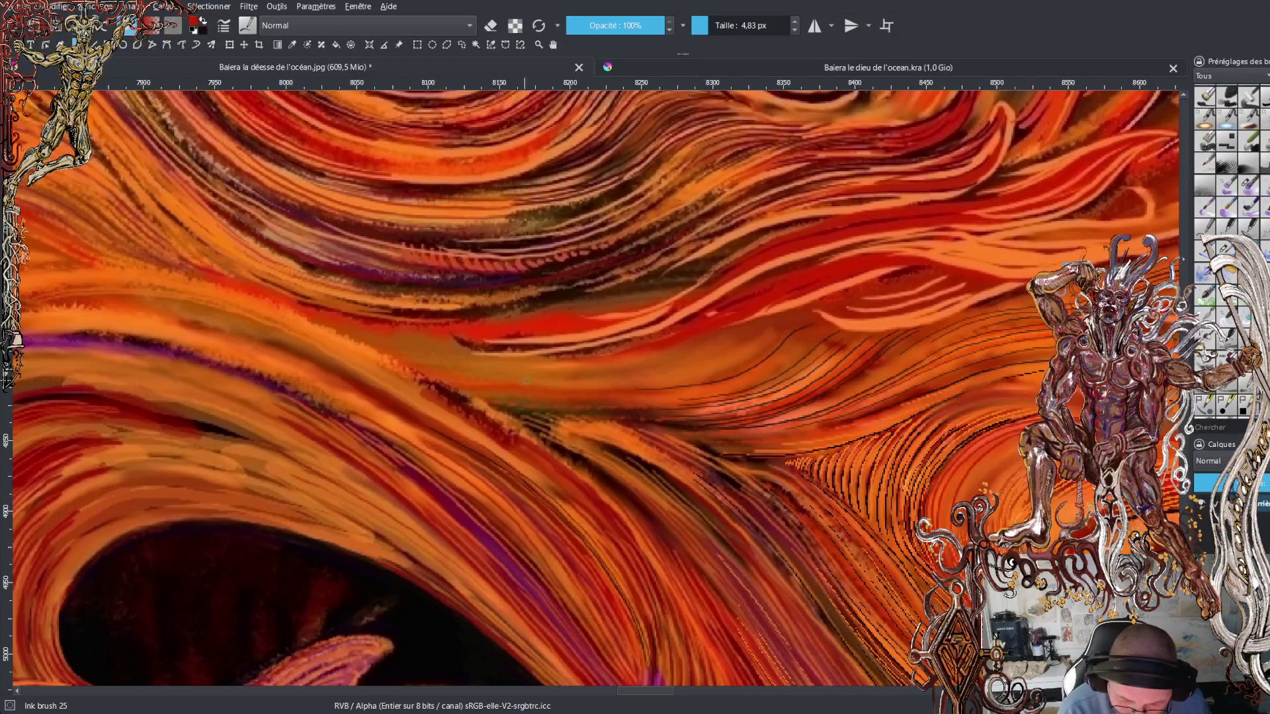
{"action": "mouse_move", "coordinate": [599, 380]}
{"action": "left_mouse_down"}
{"action": "mouse_move", "coordinate": [705, 364]}
{"action": "mouse_move", "coordinate": [746, 343]}
{"action": "left_mouse_up"}
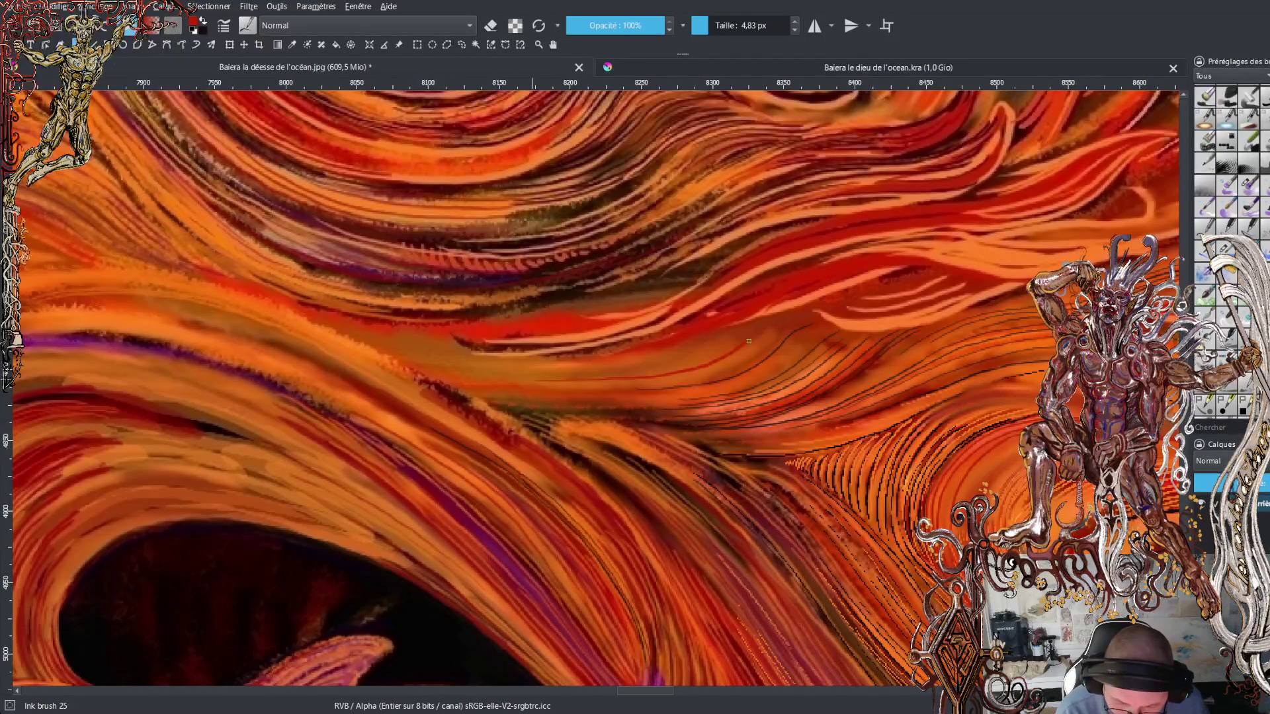
{"action": "mouse_move", "coordinate": [537, 378]}
{"action": "left_mouse_down"}
{"action": "mouse_move", "coordinate": [688, 364]}
{"action": "mouse_move", "coordinate": [764, 336]}
{"action": "left_mouse_up"}
{"action": "mouse_move", "coordinate": [484, 371]}
{"action": "left_mouse_down"}
{"action": "mouse_move", "coordinate": [607, 363]}
{"action": "mouse_move", "coordinate": [704, 340]}
{"action": "left_mouse_up"}
{"action": "left_click_drag", "start_coordinate": [487, 367], "coordinate": [689, 344]}
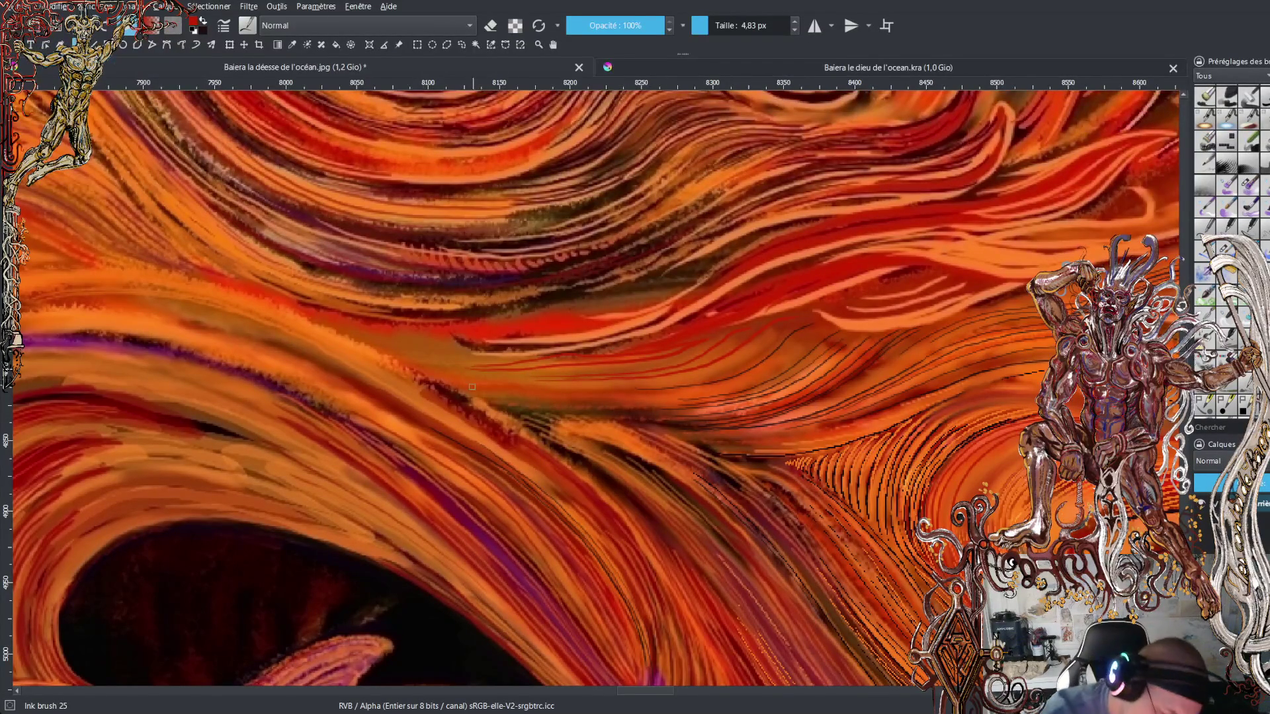
- Add shorter red strands and a few dark ink accents to the hair
{"action": "mouse_move", "coordinate": [474, 371]}
{"action": "left_mouse_down"}
{"action": "mouse_move", "coordinate": [419, 368]}
{"action": "mouse_move", "coordinate": [509, 363]}
{"action": "left_mouse_up"}
{"action": "left_click_drag", "start_coordinate": [360, 338], "coordinate": [493, 353]}
{"action": "mouse_move", "coordinate": [344, 322]}
{"action": "left_mouse_down"}
{"action": "mouse_move", "coordinate": [470, 339]}
{"action": "mouse_move", "coordinate": [603, 318]}
{"action": "left_mouse_up"}
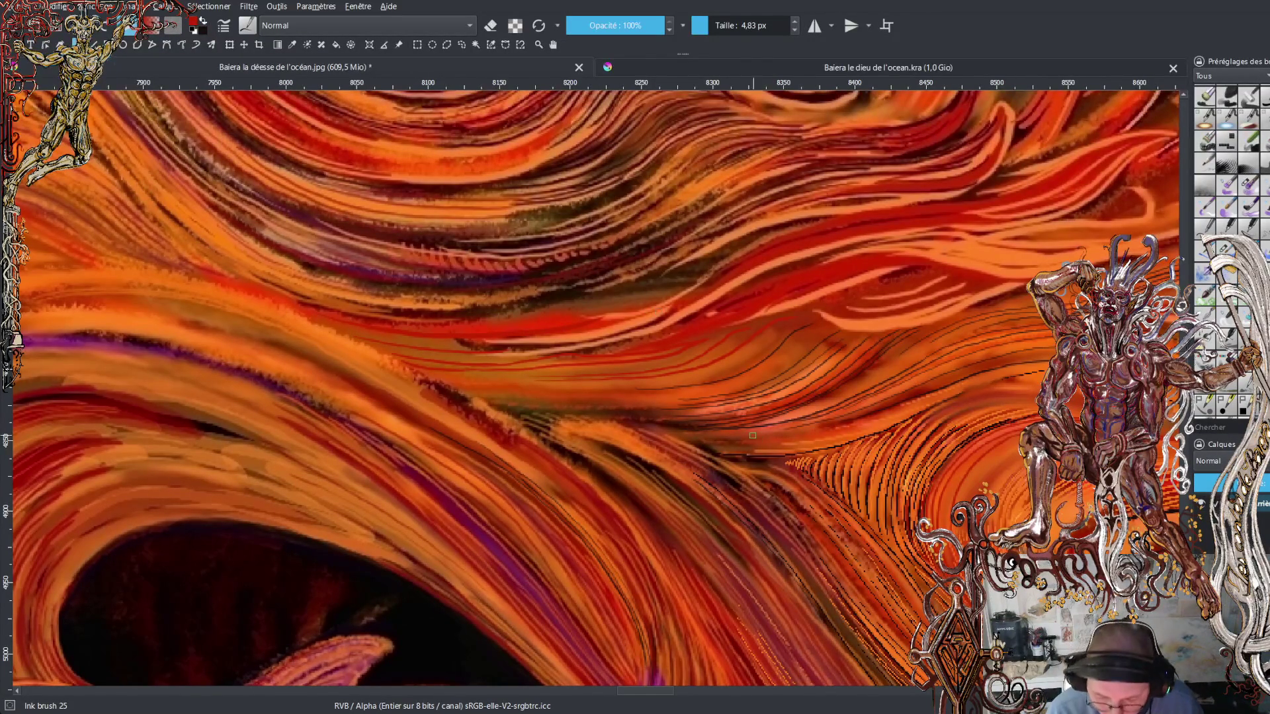
{"action": "left_click_drag", "start_coordinate": [714, 436], "coordinate": [894, 399]}
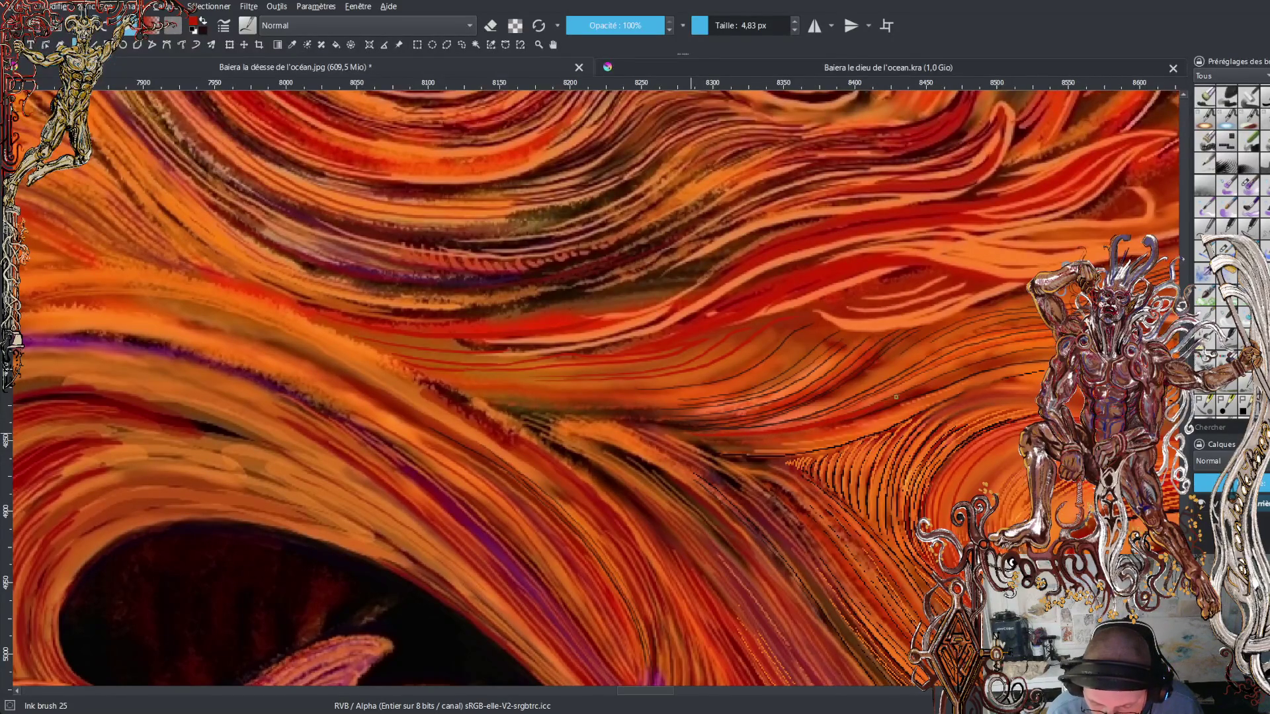
{"action": "left_click_drag", "start_coordinate": [990, 362], "coordinate": [1052, 357]}
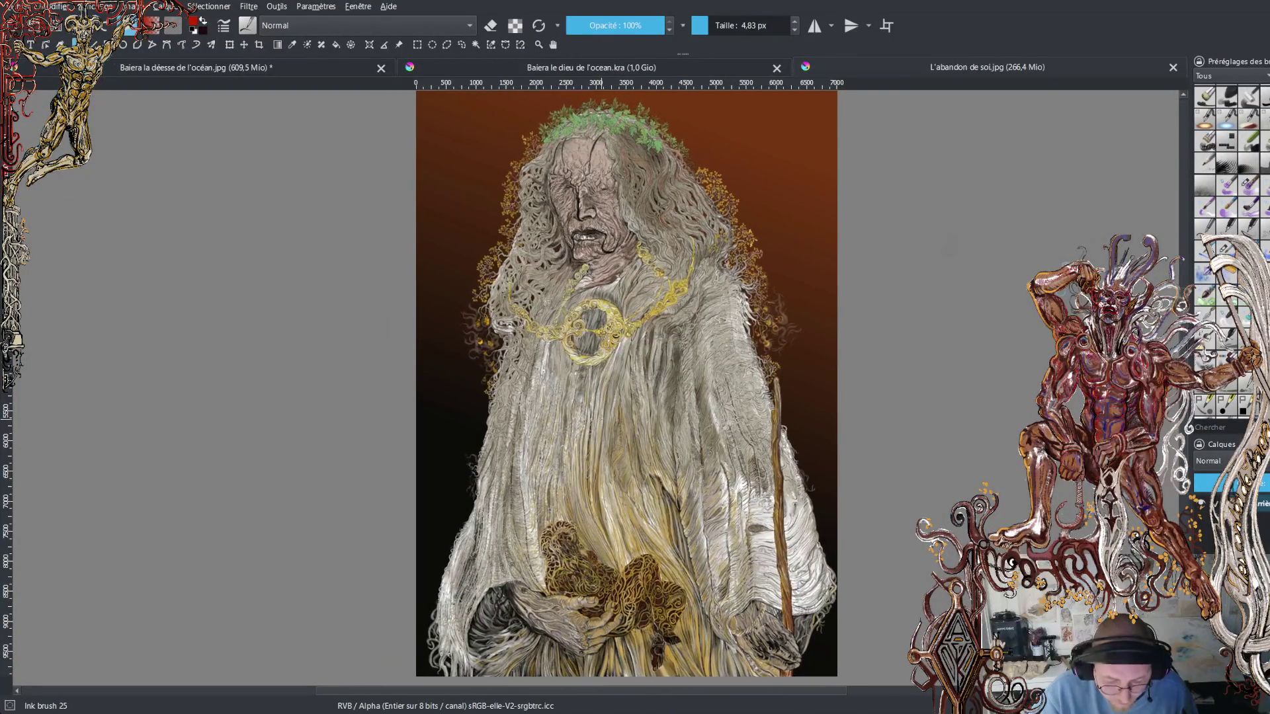
- Zoom in on the old robed figure toward the hands
{"action": "key", "text": "plus"}
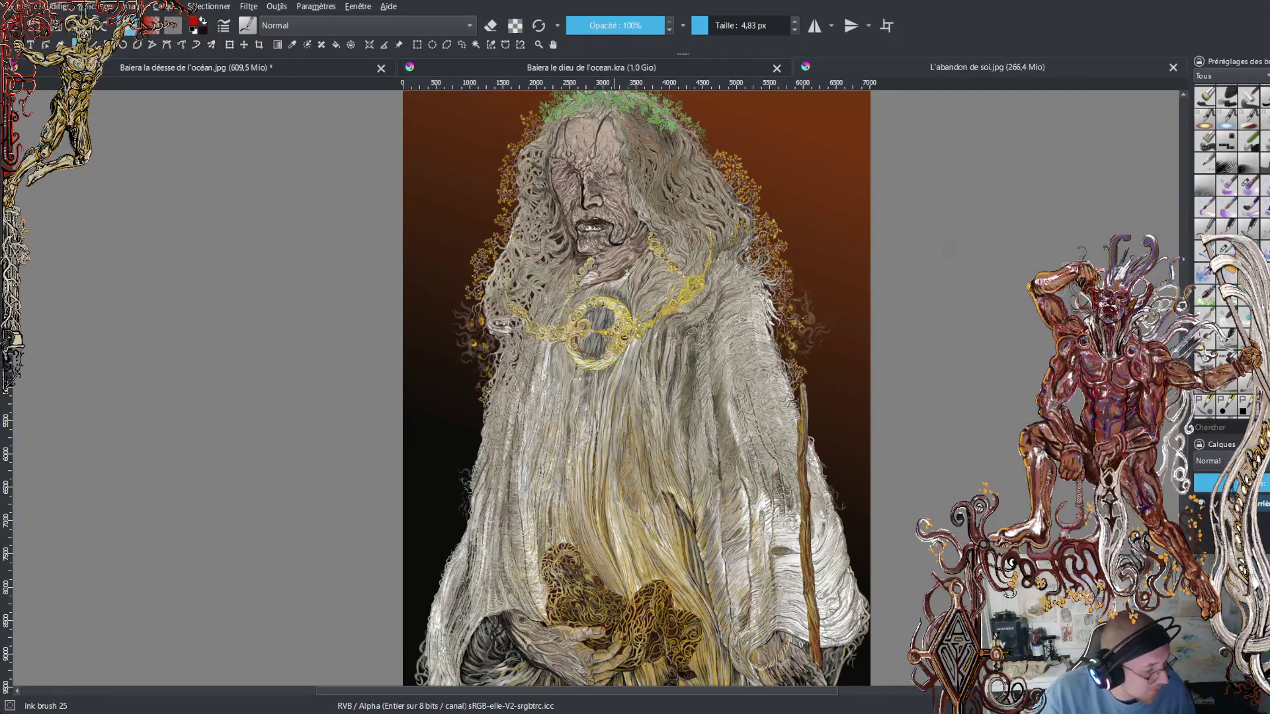
{"action": "key", "text": "plus"}
{"action": "scroll", "coordinate": [635, 390], "scroll_direction": "down", "scroll_amount": 5}
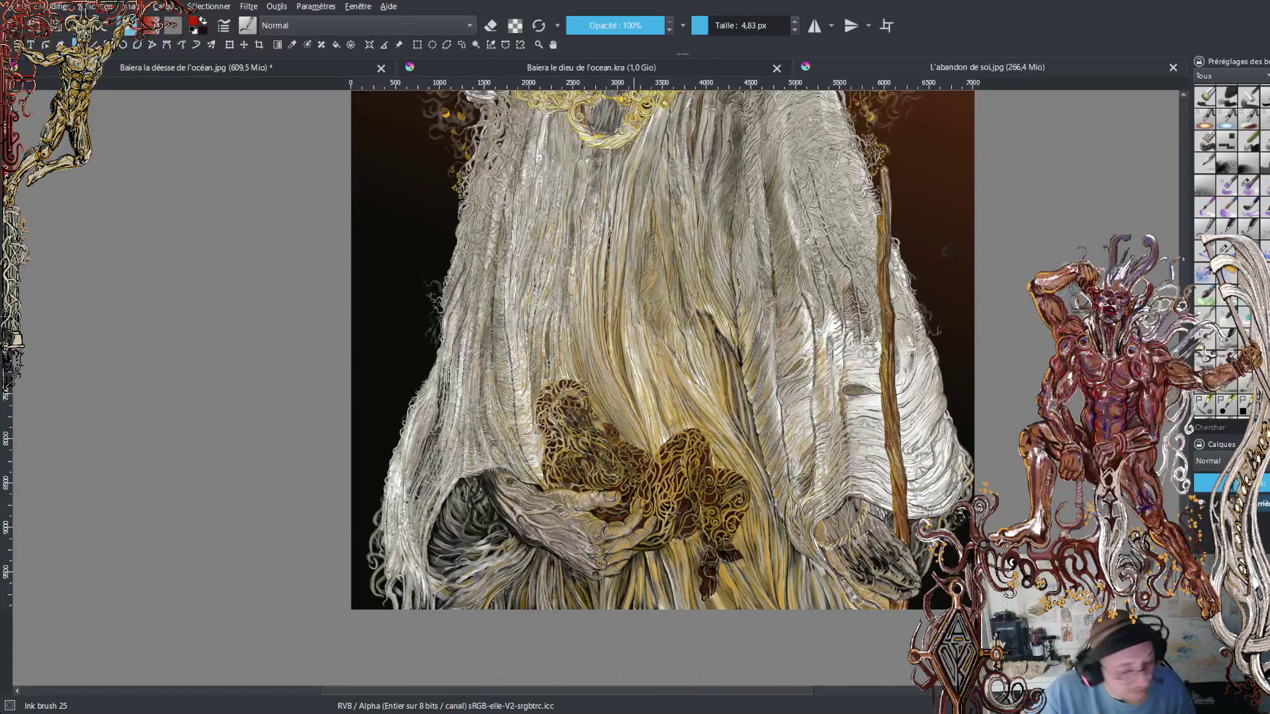
{"action": "scroll", "coordinate": [635, 391], "scroll_direction": "up", "scroll_amount": 2, "text": "ctrl"}
{"action": "scroll", "coordinate": [635, 391], "scroll_direction": "up", "scroll_amount": 8}
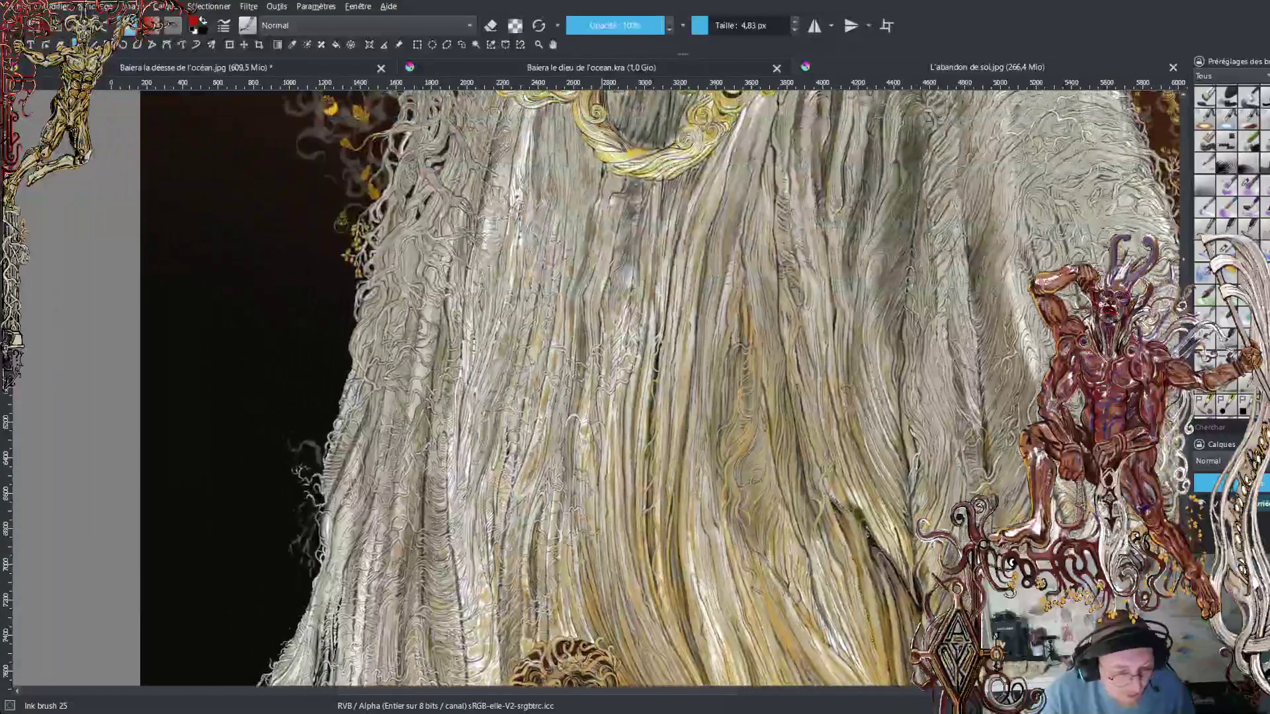
{"action": "scroll", "coordinate": [635, 383], "scroll_direction": "right", "scroll_amount": 10}
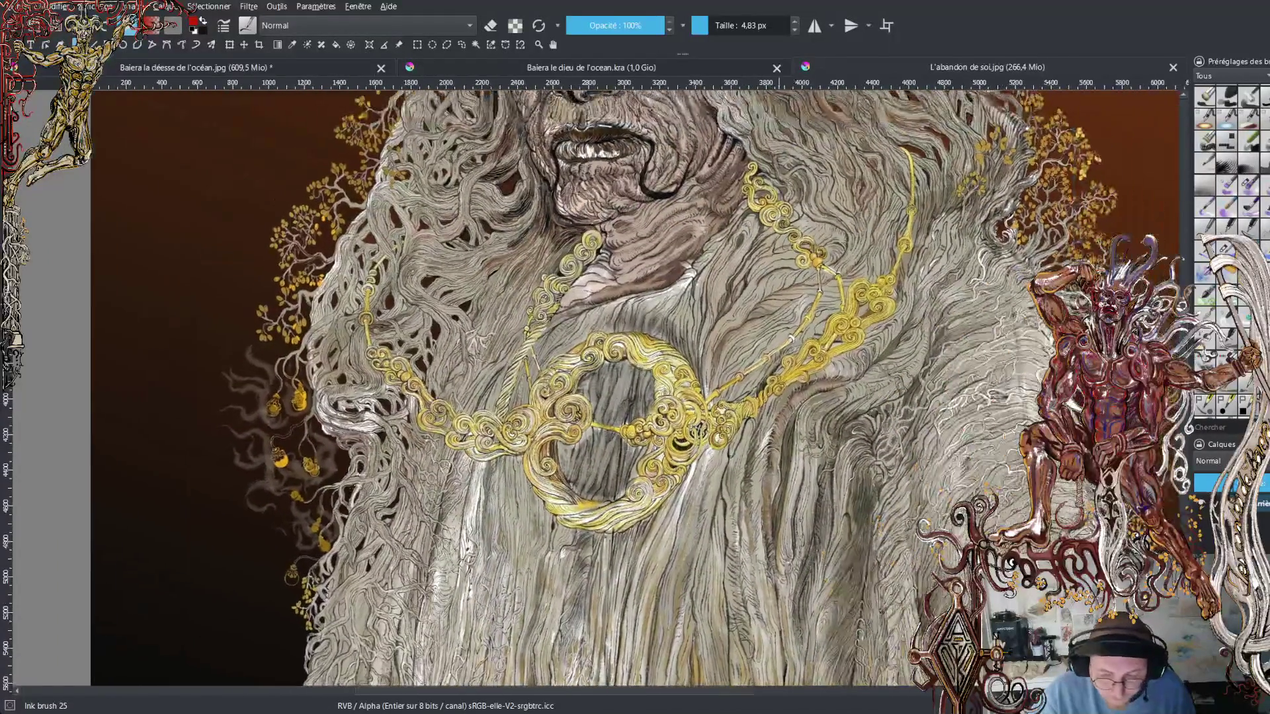
{"action": "scroll", "coordinate": [473, 384], "scroll_direction": "down", "scroll_amount": 3}
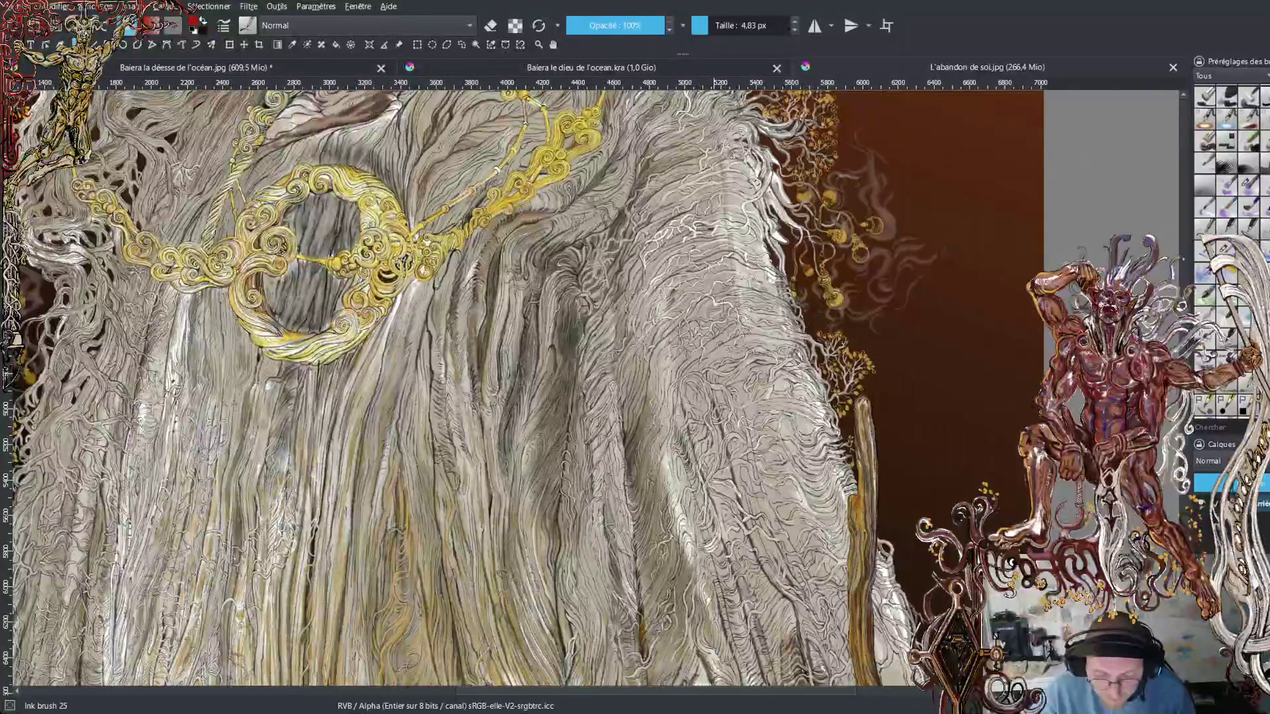
{"action": "scroll", "coordinate": [463, 384], "scroll_direction": "up", "scroll_amount": 7}
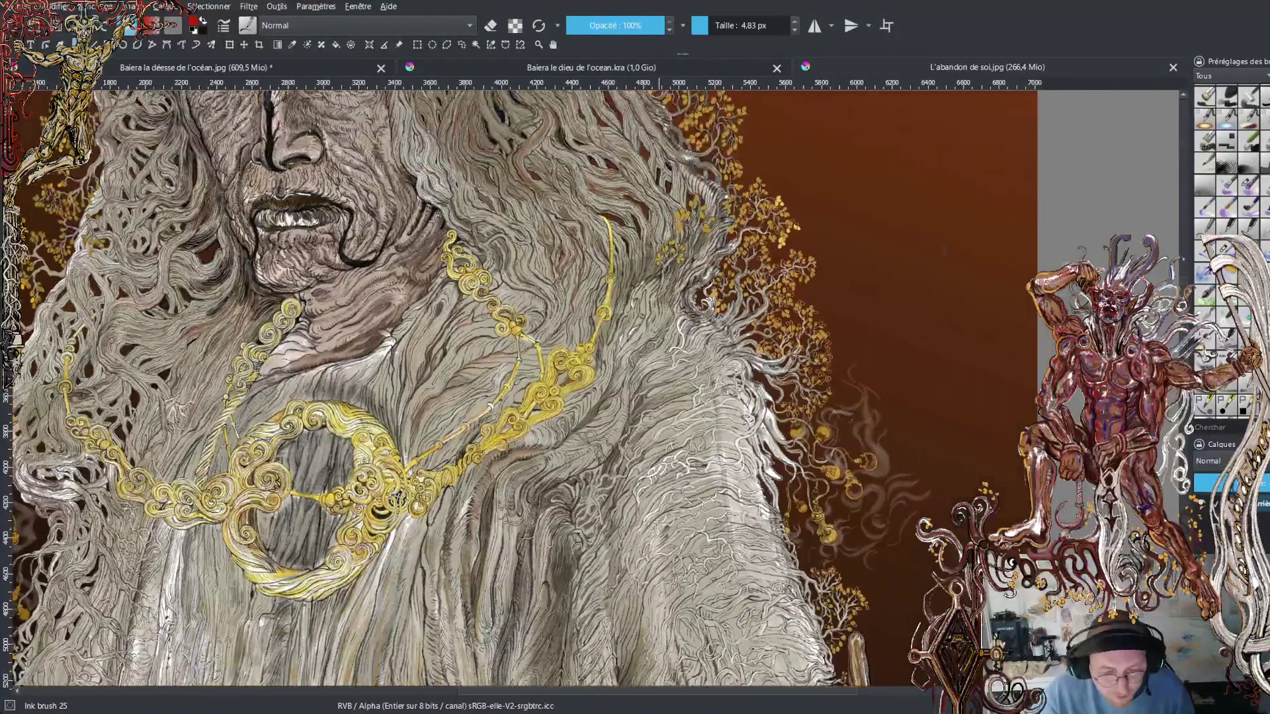
{"action": "scroll", "coordinate": [464, 383], "scroll_direction": "down", "scroll_amount": 2}
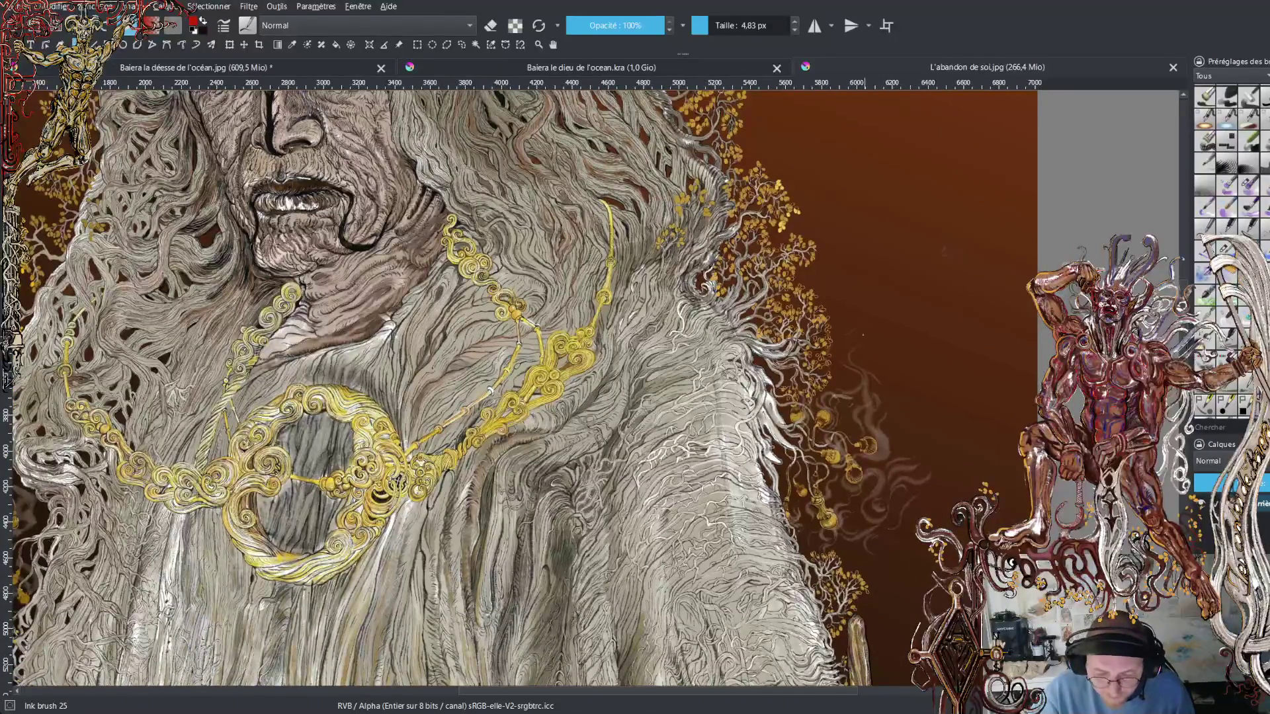
{"action": "scroll", "coordinate": [490, 391], "scroll_direction": "down", "scroll_amount": 1}
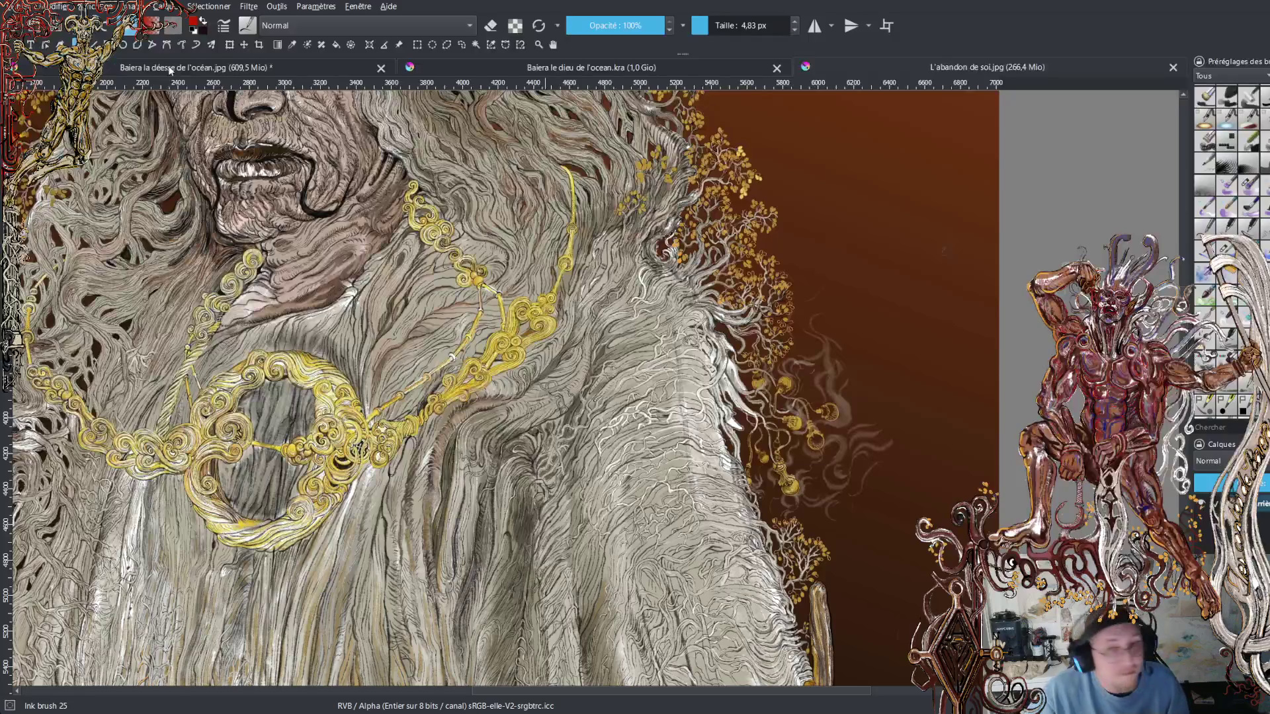
- Pan across the gold necklace toward the hair's right edge and trees, then zoom closer
{"action": "mouse_move", "coordinate": [503, 278]}
{"action": "left_mouse_down"}
{"action": "mouse_move", "coordinate": [467, 269]}
{"action": "mouse_move", "coordinate": [552, 127]}
{"action": "mouse_move", "coordinate": [578, 325]}
{"action": "left_mouse_up"}
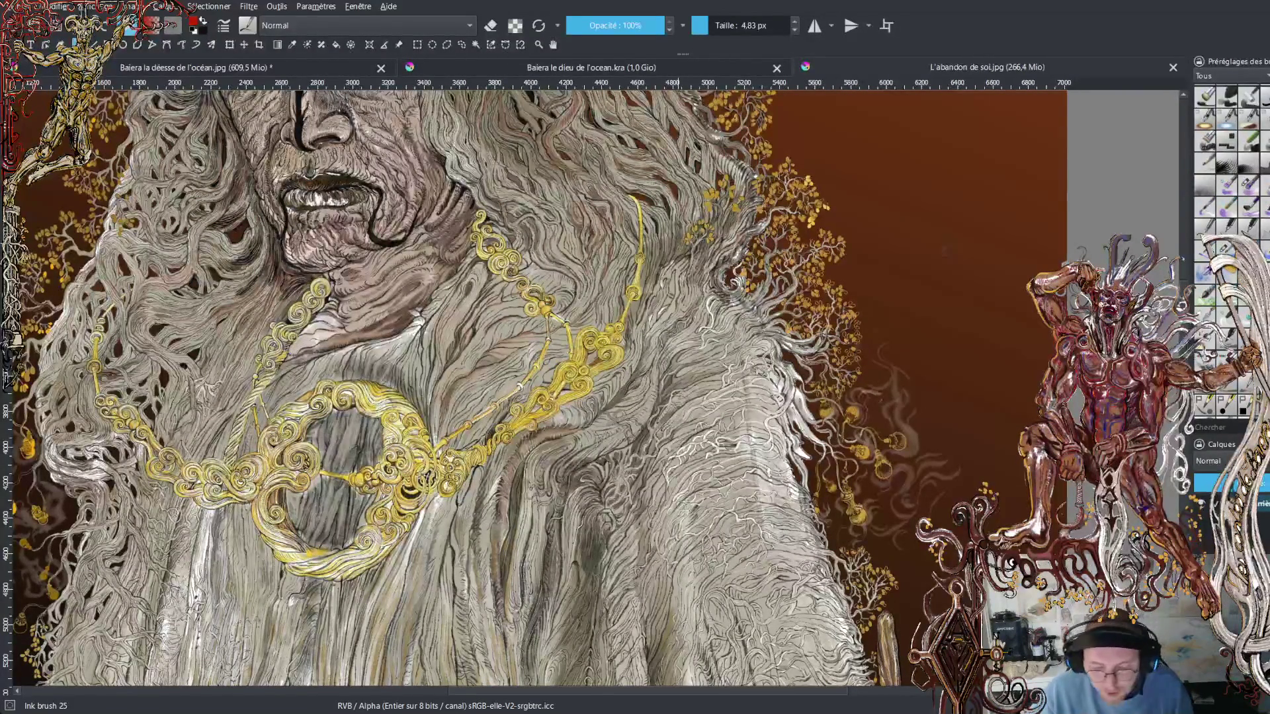
{"action": "left_click_drag", "start_coordinate": [852, 310], "coordinate": [720, 264]}
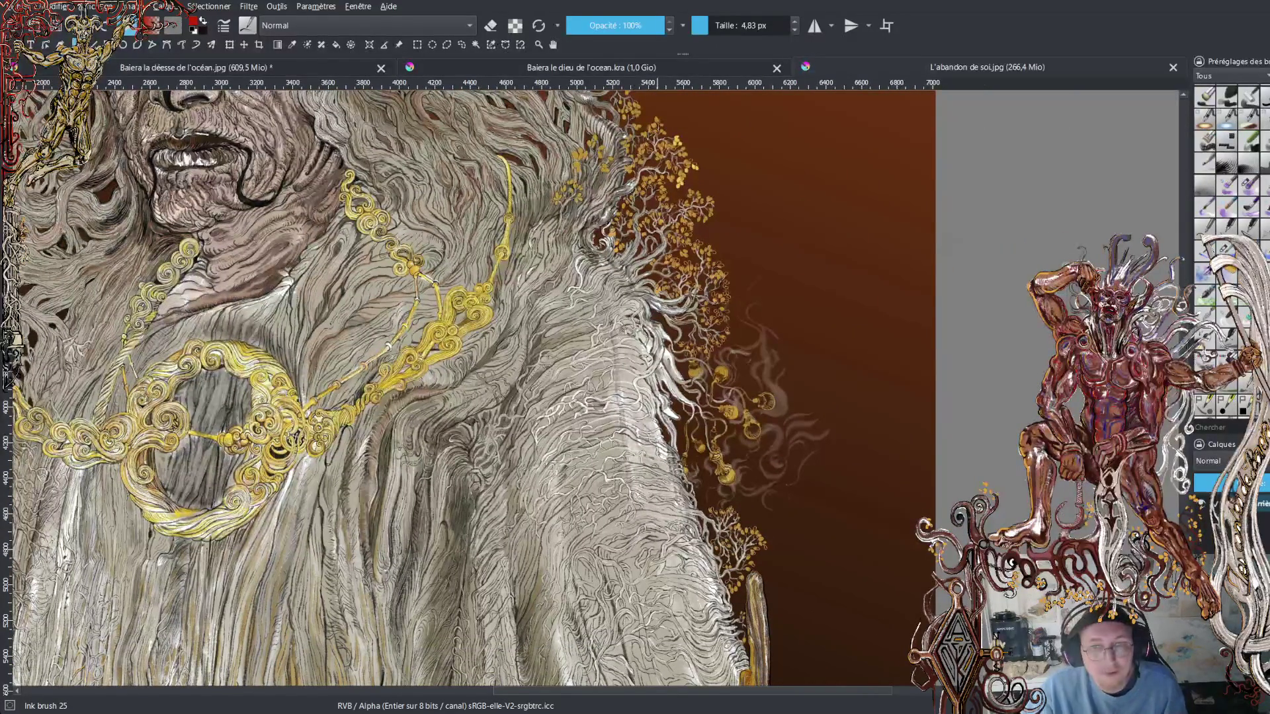
{"action": "scroll", "coordinate": [657, 291], "scroll_direction": "up", "scroll_amount": 5}
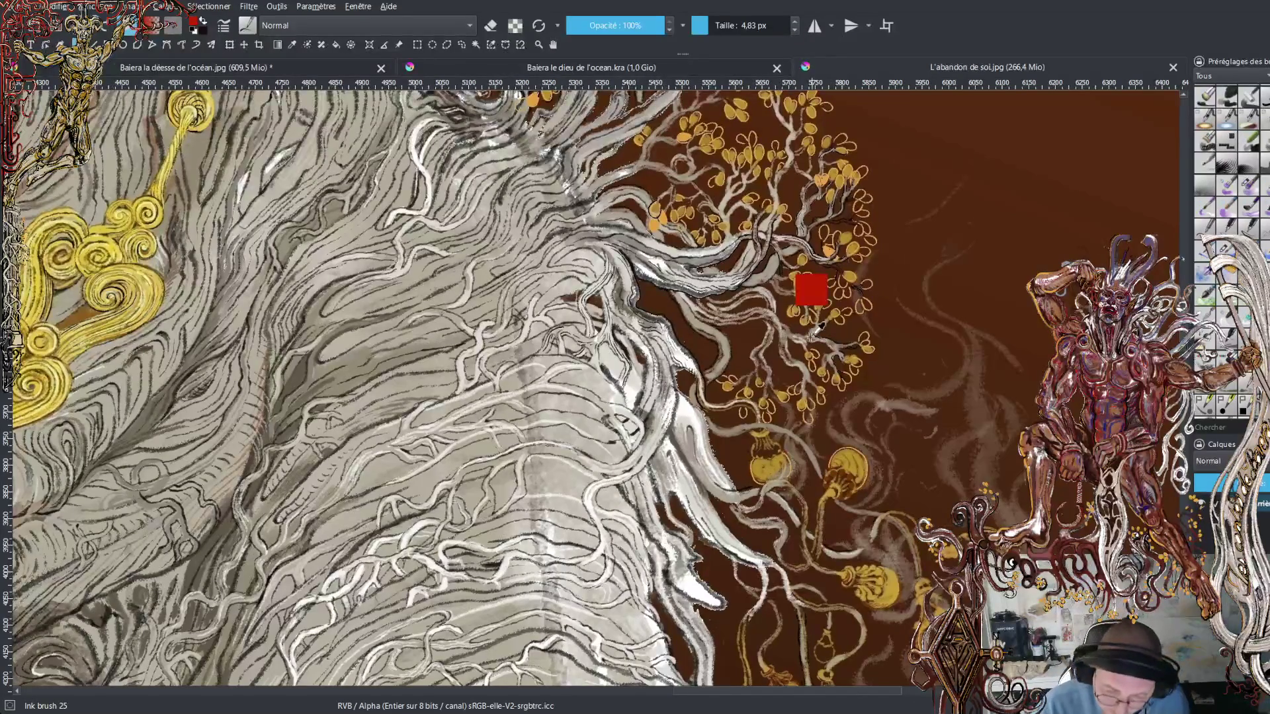
- Sample the hair's grey, ink dark lines down the hair edge, and add one light stroke
{"action": "left_click", "coordinate": [720, 424], "text": "ctrl"}
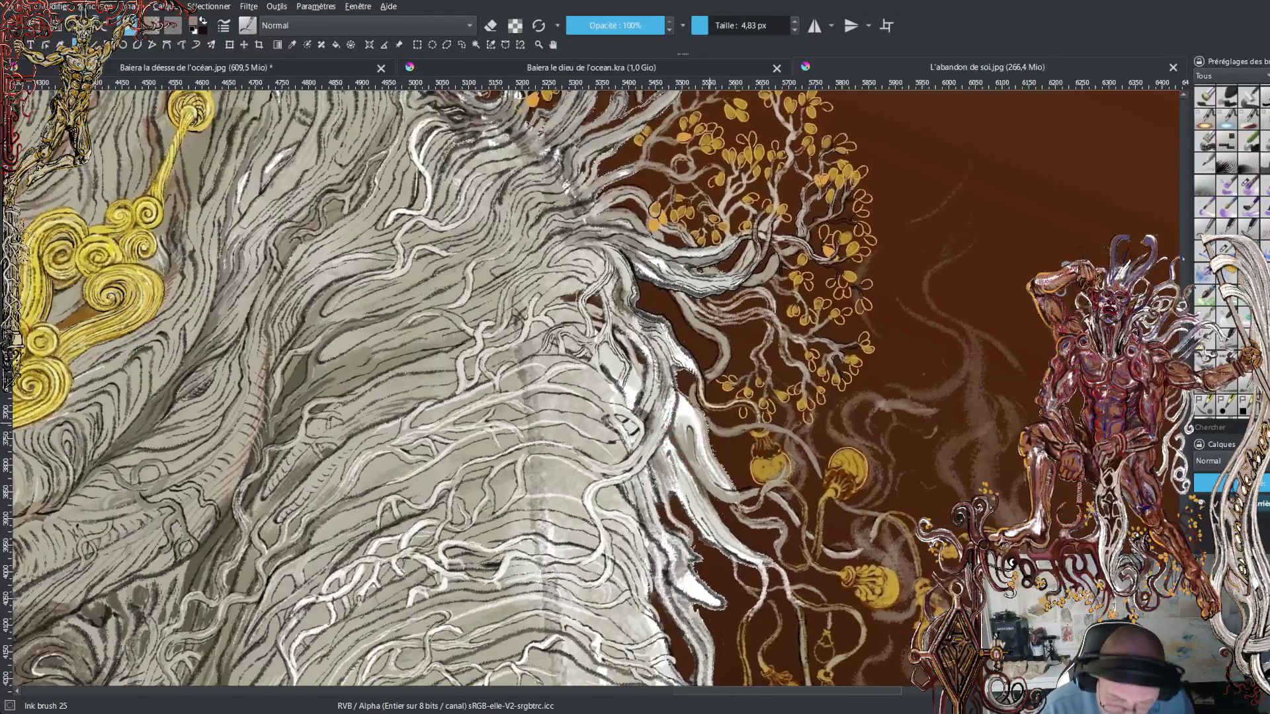
{"action": "scroll", "coordinate": [516, 390], "scroll_direction": "up", "scroll_amount": 3}
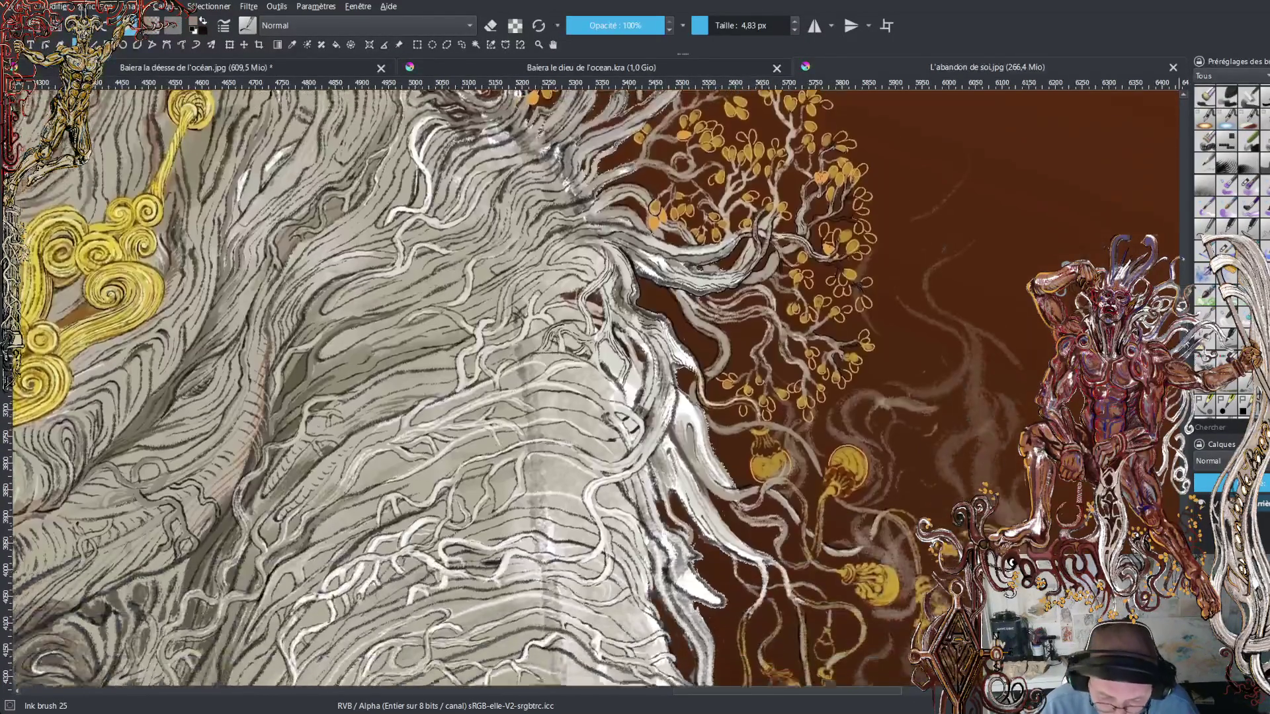
{"action": "scroll", "coordinate": [595, 391], "scroll_direction": "up", "scroll_amount": 3}
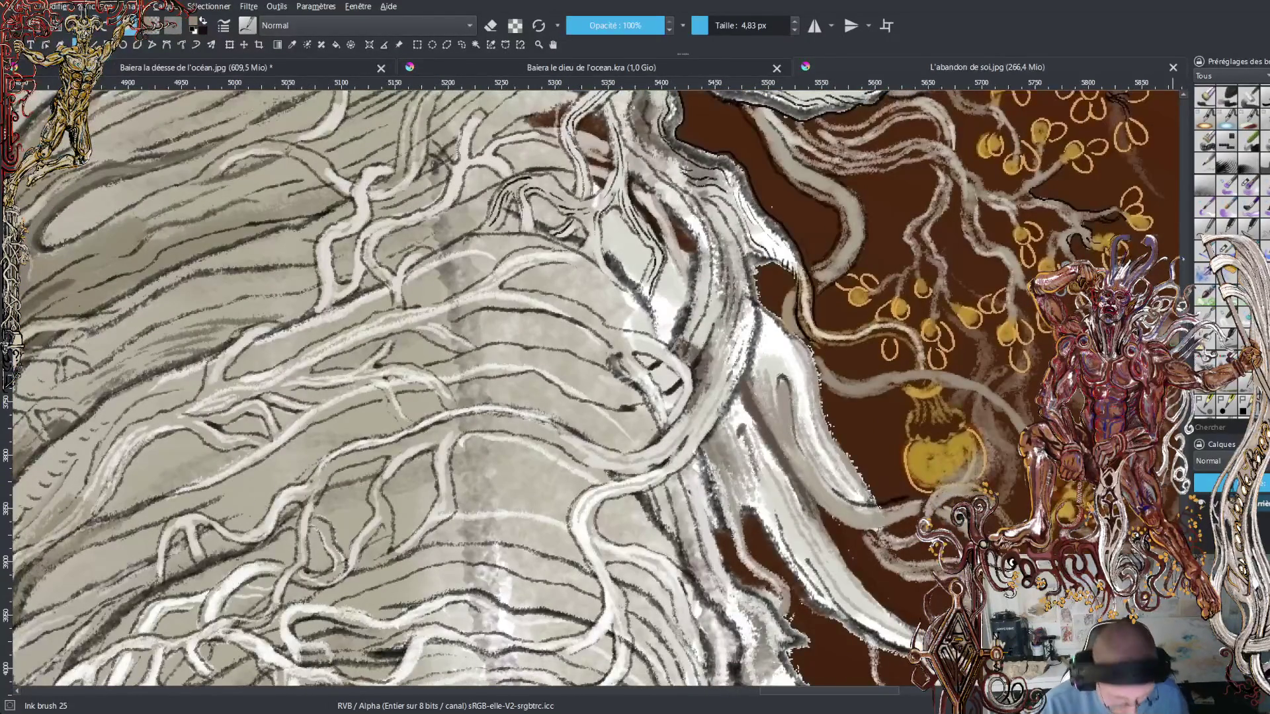
{"action": "left_click_drag", "start_coordinate": [797, 375], "coordinate": [808, 457]}
{"action": "mouse_move", "coordinate": [802, 401]}
{"action": "left_mouse_down"}
{"action": "mouse_move", "coordinate": [833, 486]}
{"action": "mouse_move", "coordinate": [871, 490]}
{"action": "mouse_move", "coordinate": [908, 545]}
{"action": "mouse_move", "coordinate": [891, 537]}
{"action": "mouse_move", "coordinate": [893, 549]}
{"action": "mouse_move", "coordinate": [916, 551]}
{"action": "left_mouse_up"}
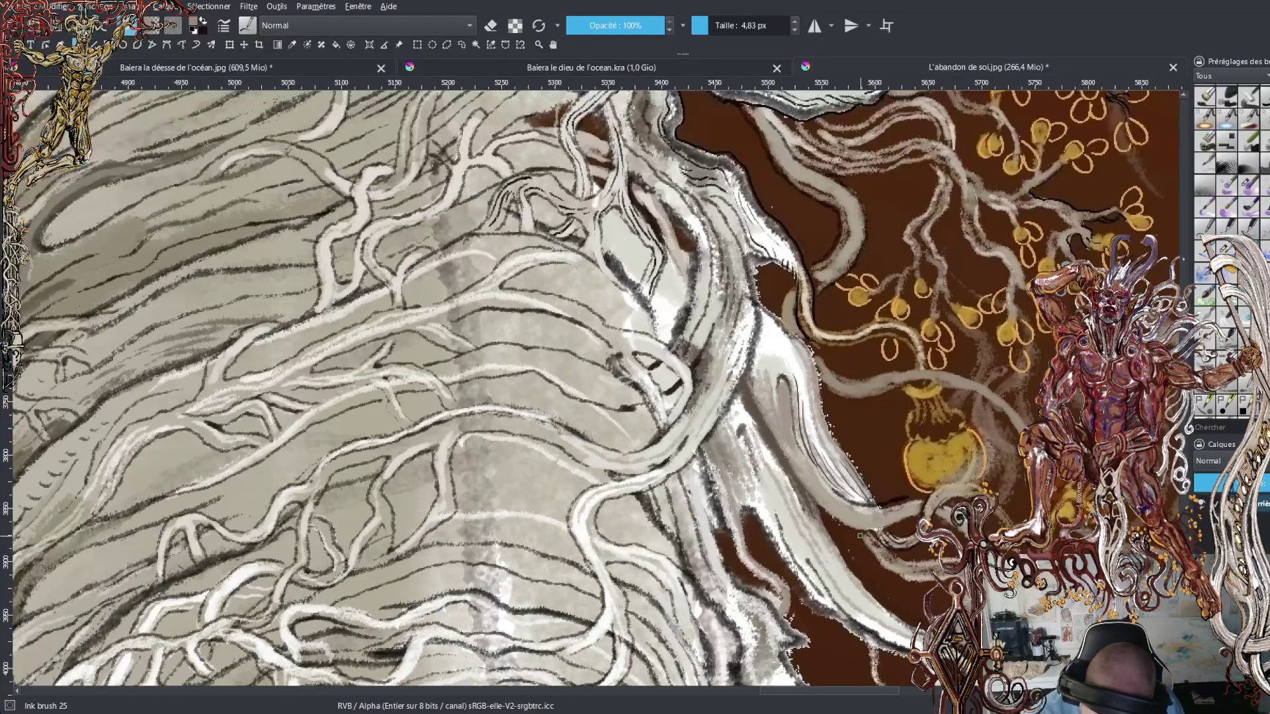
{"action": "left_click_drag", "start_coordinate": [854, 530], "coordinate": [901, 581]}
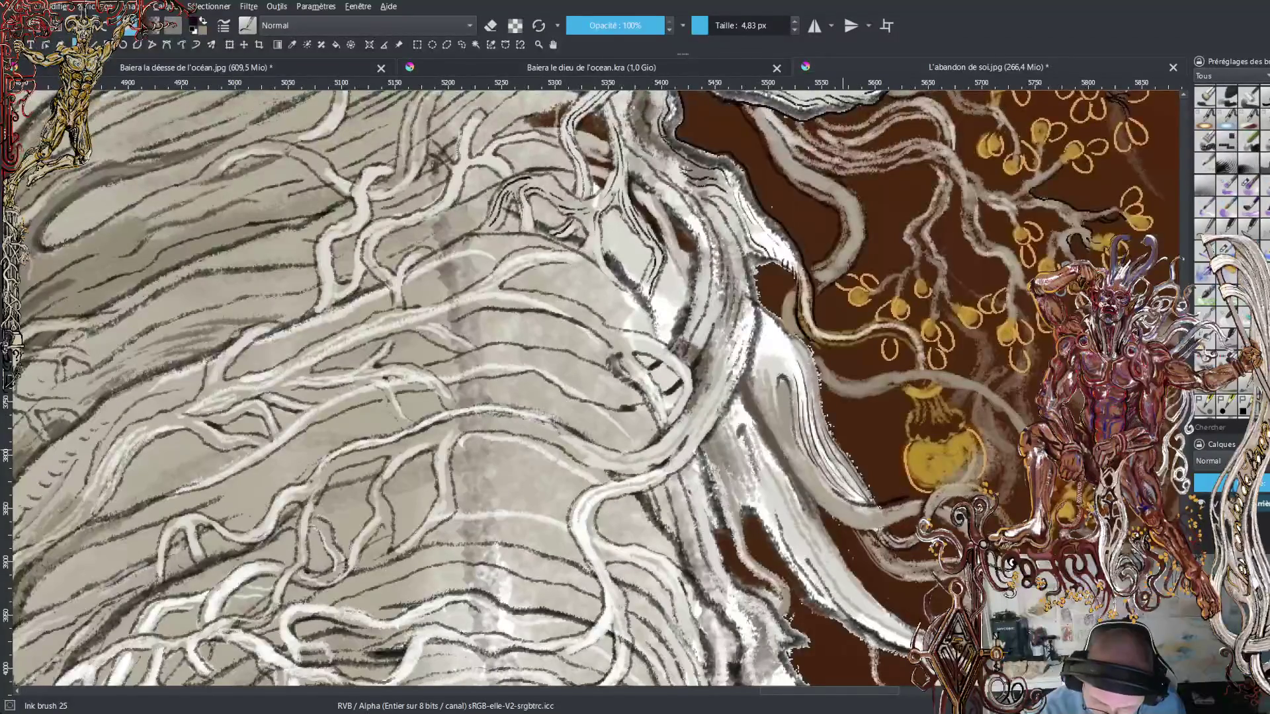
- Add short dark accents along the upper part of the hair edge
{"action": "mouse_move", "coordinate": [822, 399]}
{"action": "left_mouse_down"}
{"action": "mouse_move", "coordinate": [807, 351]}
{"action": "mouse_move", "coordinate": [760, 295]}
{"action": "left_mouse_up"}
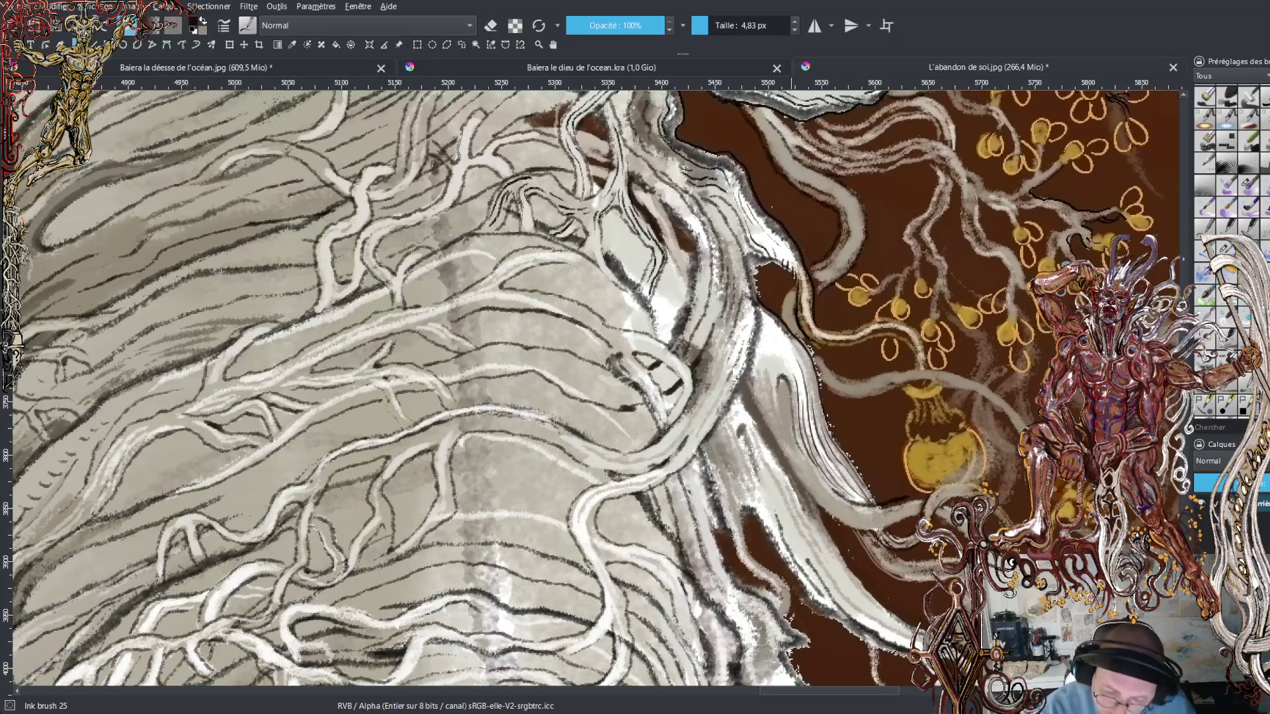
{"action": "mouse_move", "coordinate": [790, 330]}
{"action": "left_mouse_down"}
{"action": "mouse_move", "coordinate": [787, 298]}
{"action": "mouse_move", "coordinate": [792, 318]}
{"action": "left_mouse_up"}
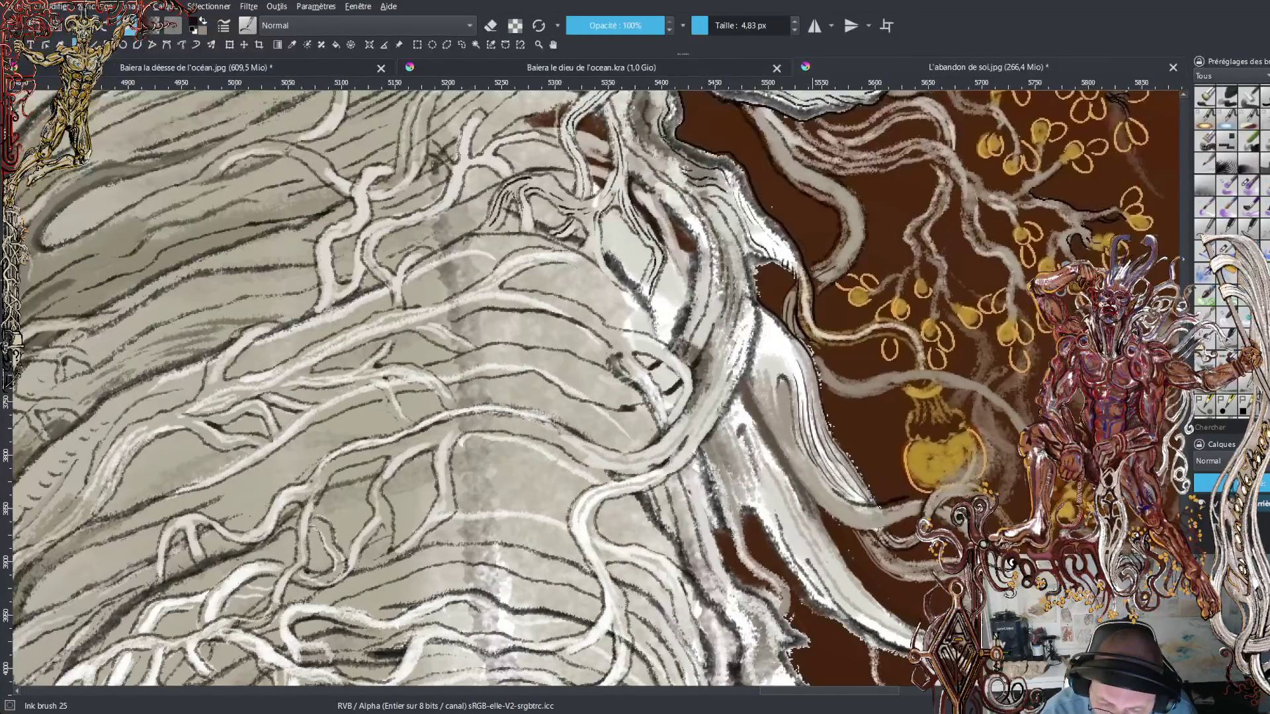
{"action": "mouse_move", "coordinate": [832, 283]}
{"action": "left_mouse_down"}
{"action": "mouse_move", "coordinate": [817, 273]}
{"action": "mouse_move", "coordinate": [833, 261]}
{"action": "mouse_move", "coordinate": [815, 281]}
{"action": "left_mouse_up"}
{"action": "mouse_move", "coordinate": [839, 281]}
{"action": "left_mouse_down"}
{"action": "mouse_move", "coordinate": [827, 271]}
{"action": "mouse_move", "coordinate": [837, 263]}
{"action": "left_mouse_up"}
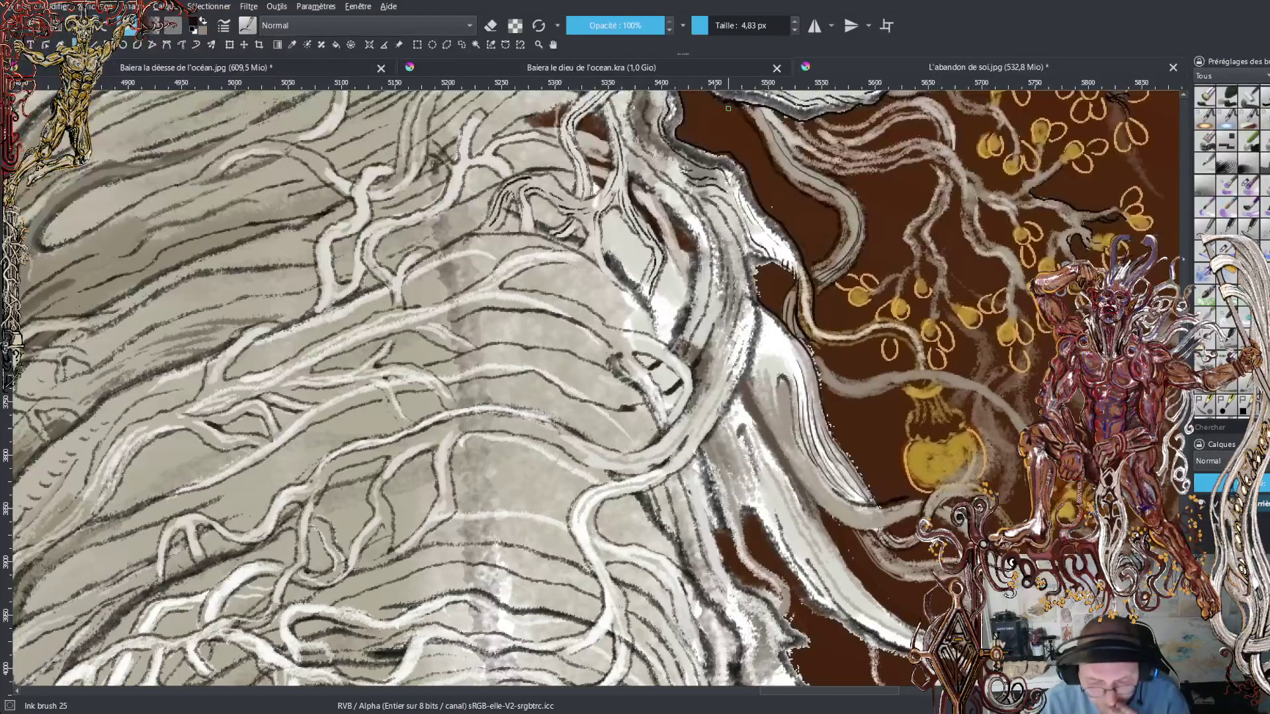
- Scroll and pan upward to show the leafy golden branches beside the upper hair
{"action": "scroll", "coordinate": [595, 390], "scroll_direction": "up", "scroll_amount": 5}
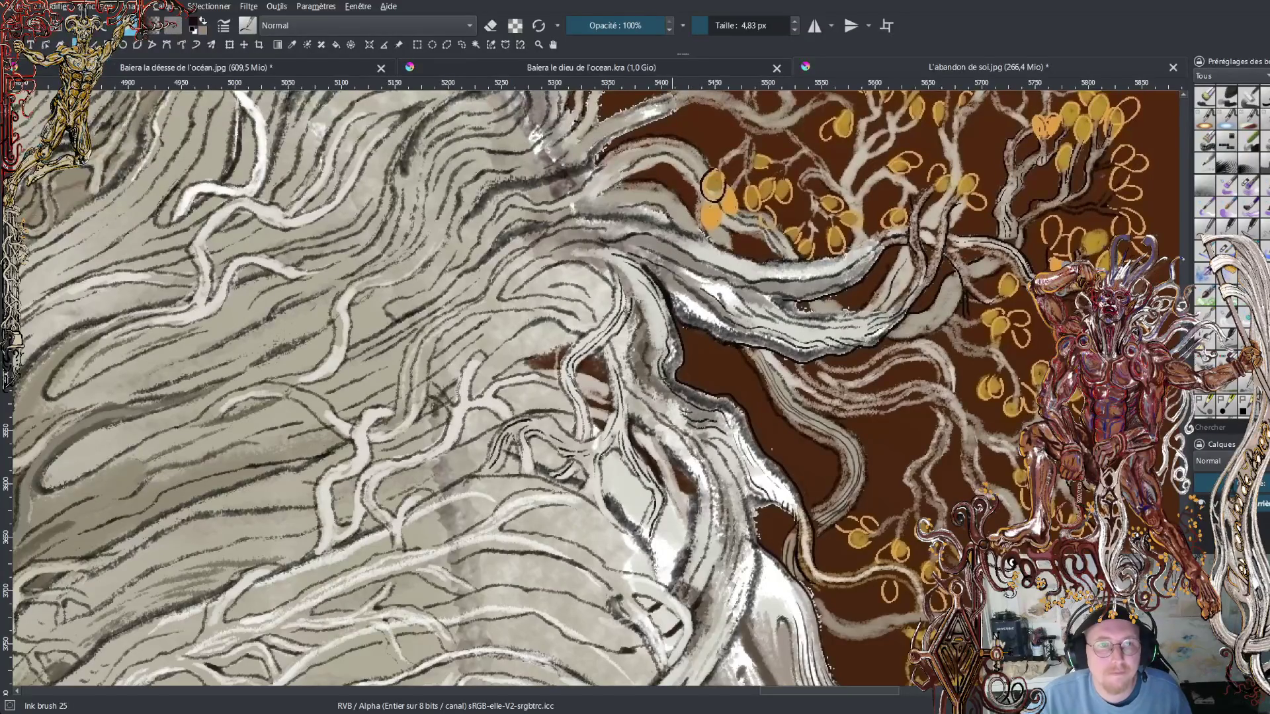
{"action": "left_click_drag", "start_coordinate": [635, 357], "coordinate": [544, 328]}
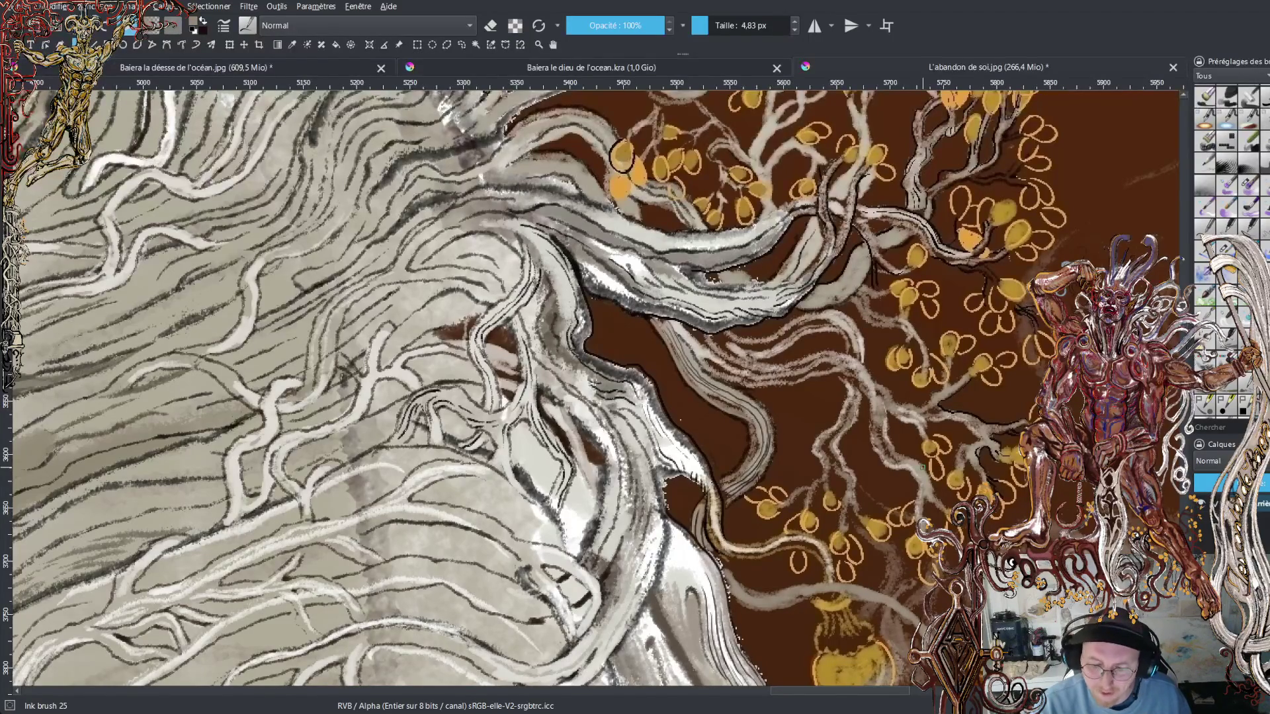
{"action": "scroll", "coordinate": [595, 390], "scroll_direction": "up", "scroll_amount": 5}
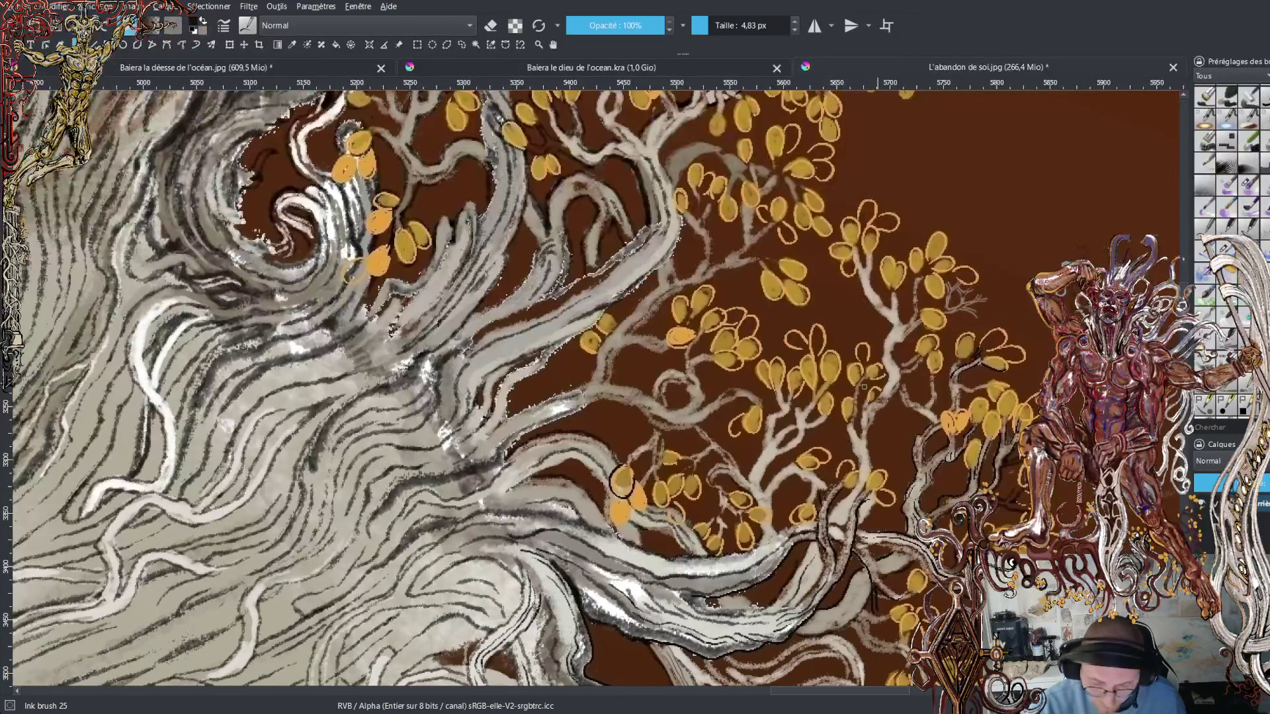
- Sample a leaf's orange and paint two short strokes along a golden leaf outline
{"action": "left_click_drag", "start_coordinate": [652, 491], "coordinate": [695, 486]}
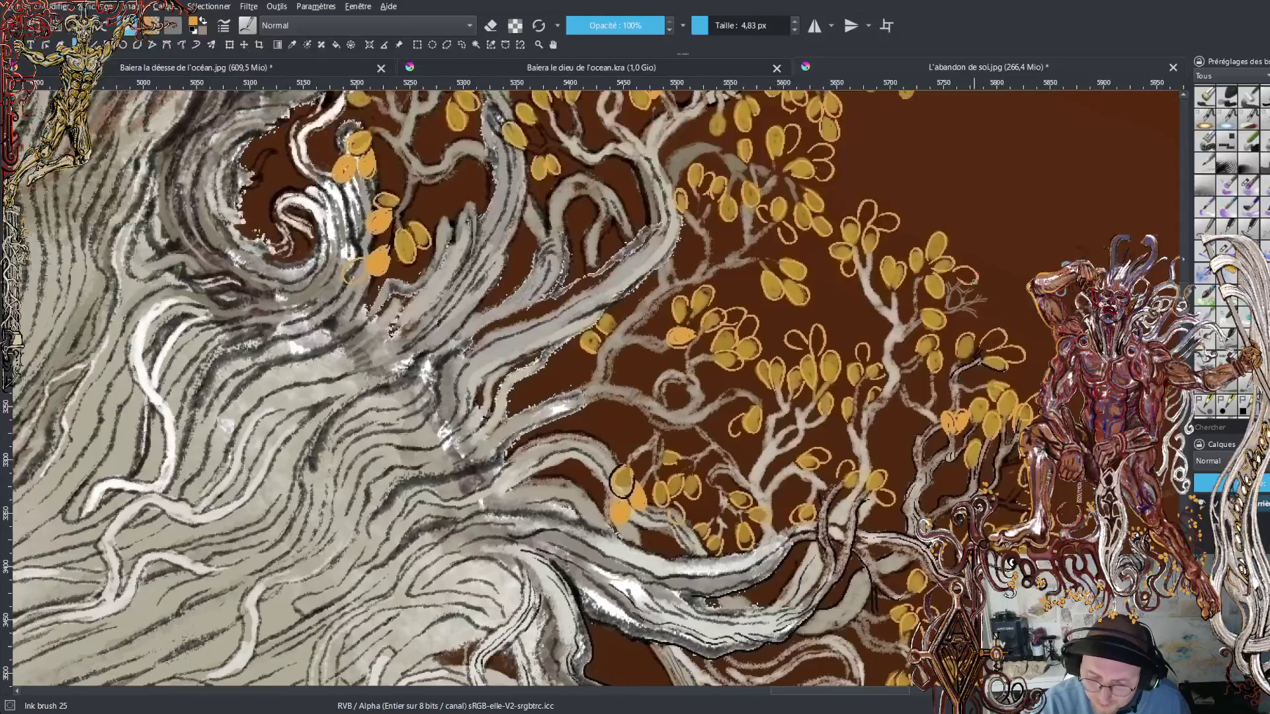
{"action": "left_click_drag", "start_coordinate": [979, 276], "coordinate": [997, 278]}
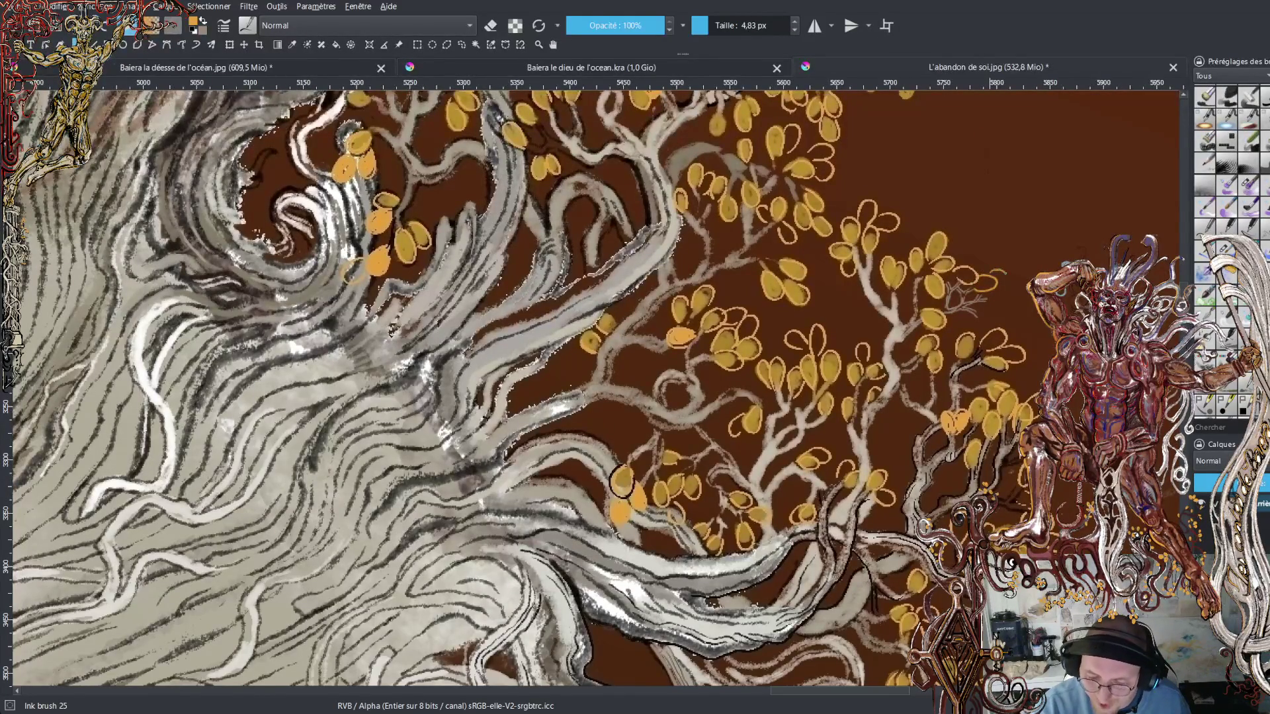
{"action": "left_click_drag", "start_coordinate": [991, 295], "coordinate": [1009, 293]}
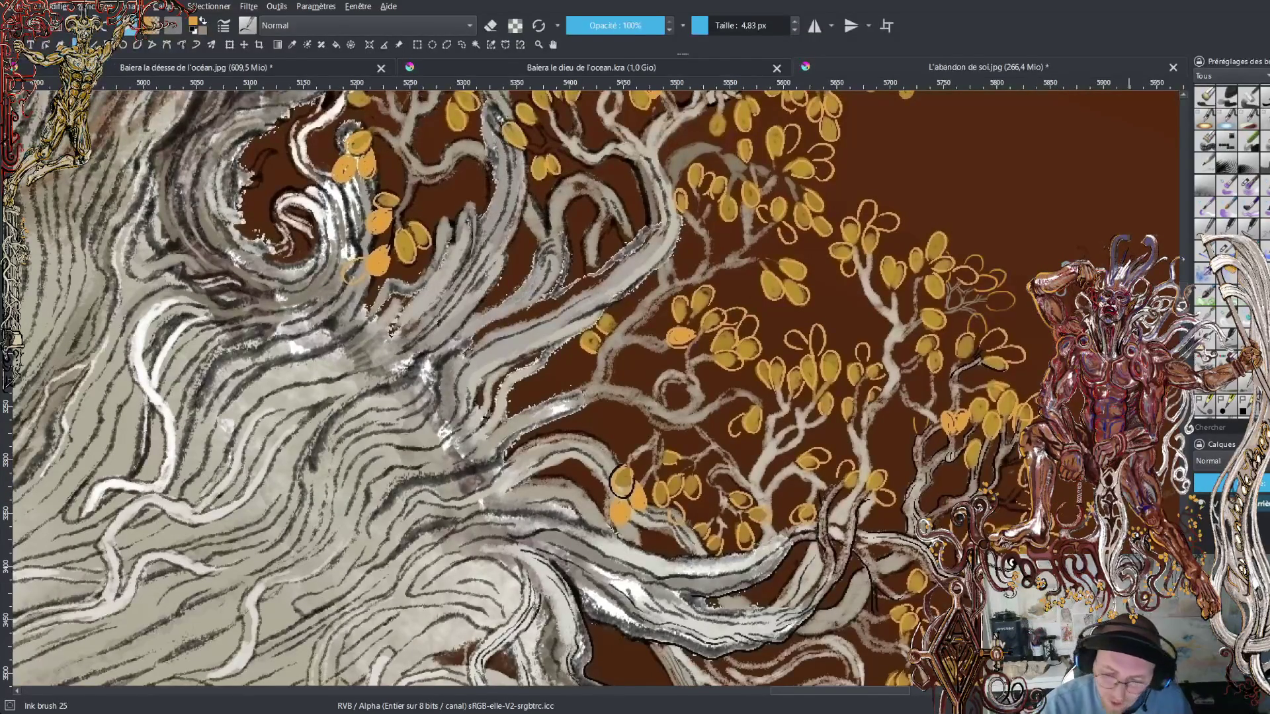
{"action": "scroll", "coordinate": [754, 264], "scroll_direction": "up", "scroll_amount": 5}
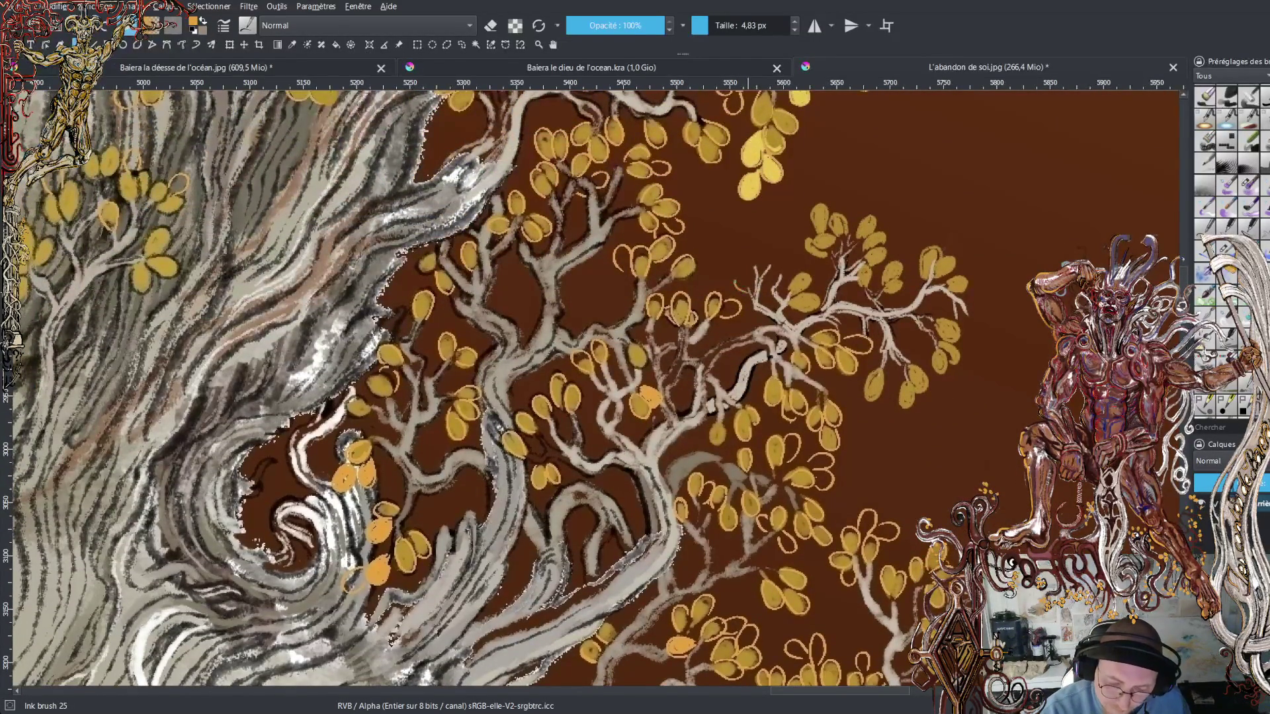
- Paint a thin pale twig, then draw a leaf outline at the branch tip, redrawing it after an undo
{"action": "mouse_move", "coordinate": [753, 271]}
{"action": "left_mouse_down"}
{"action": "mouse_move", "coordinate": [744, 249]}
{"action": "mouse_move", "coordinate": [781, 242]}
{"action": "mouse_move", "coordinate": [787, 259]}
{"action": "left_mouse_up"}
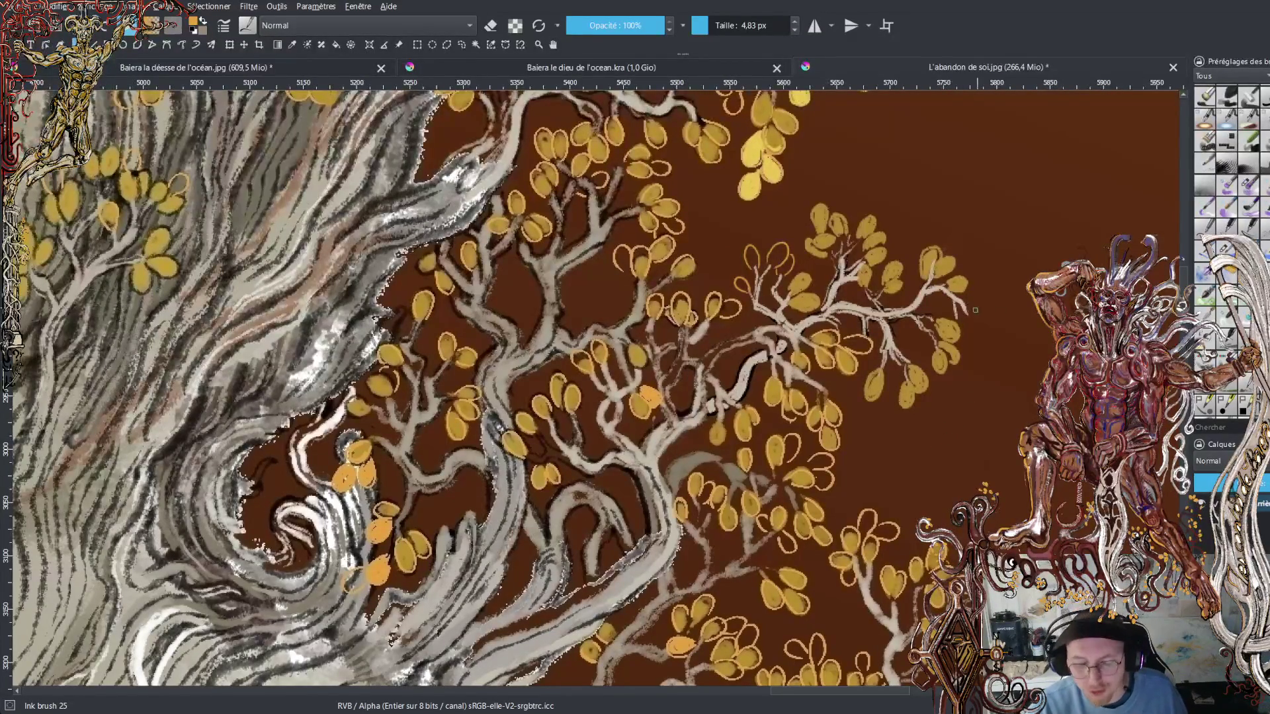
{"action": "mouse_move", "coordinate": [966, 327]}
{"action": "left_mouse_down"}
{"action": "mouse_move", "coordinate": [982, 344]}
{"action": "mouse_move", "coordinate": [978, 312]}
{"action": "left_mouse_up"}
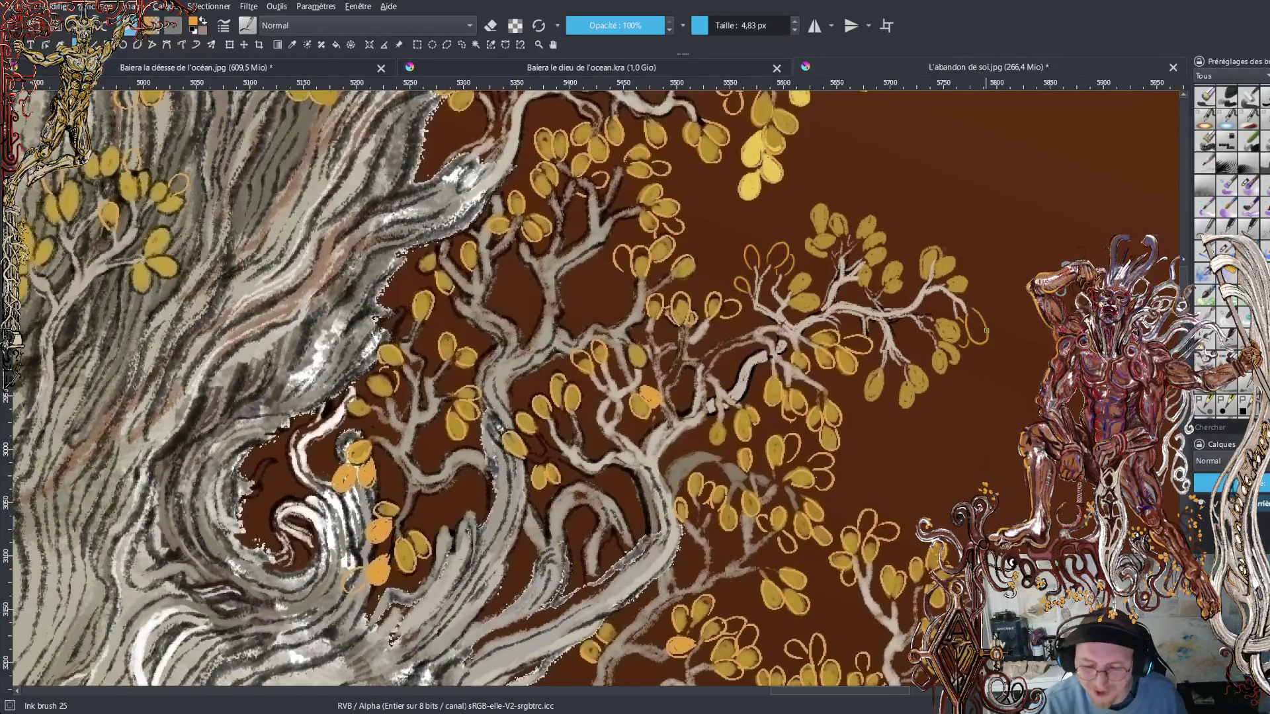
{"action": "key", "text": "ctrl+z"}
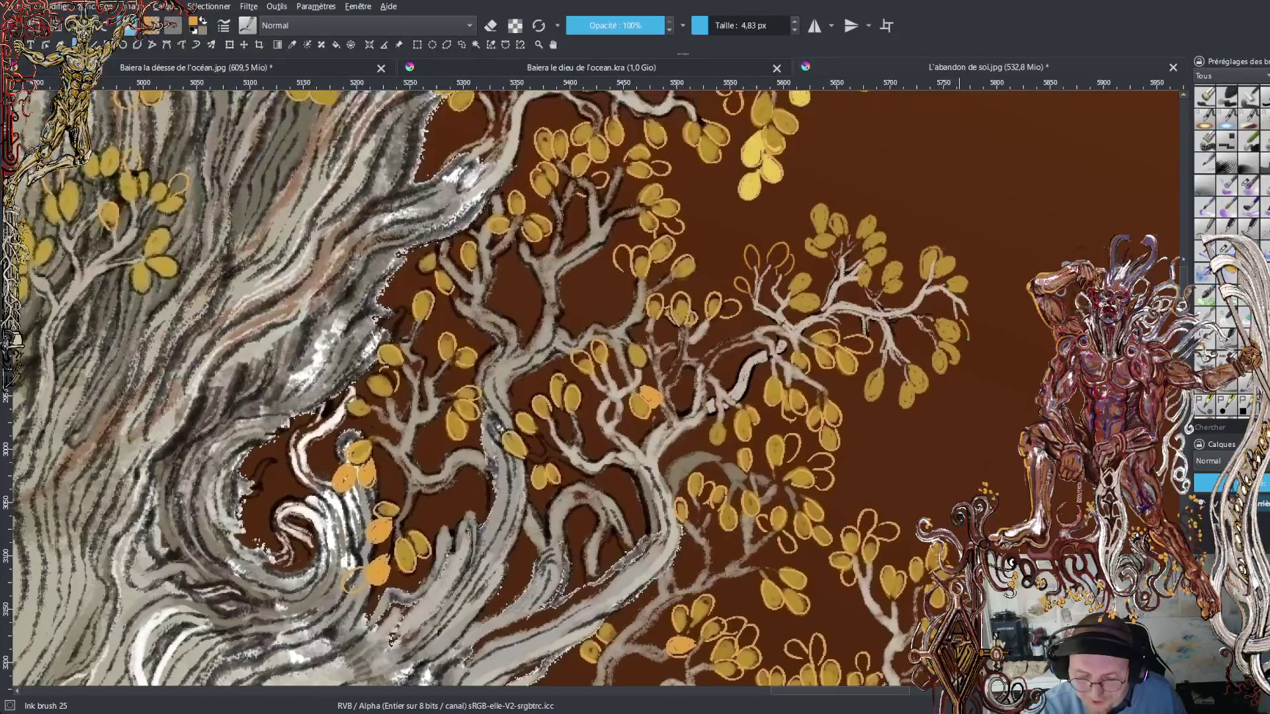
{"action": "mouse_move", "coordinate": [970, 322]}
{"action": "left_mouse_down"}
{"action": "mouse_move", "coordinate": [987, 333]}
{"action": "mouse_move", "coordinate": [981, 315]}
{"action": "left_mouse_up"}
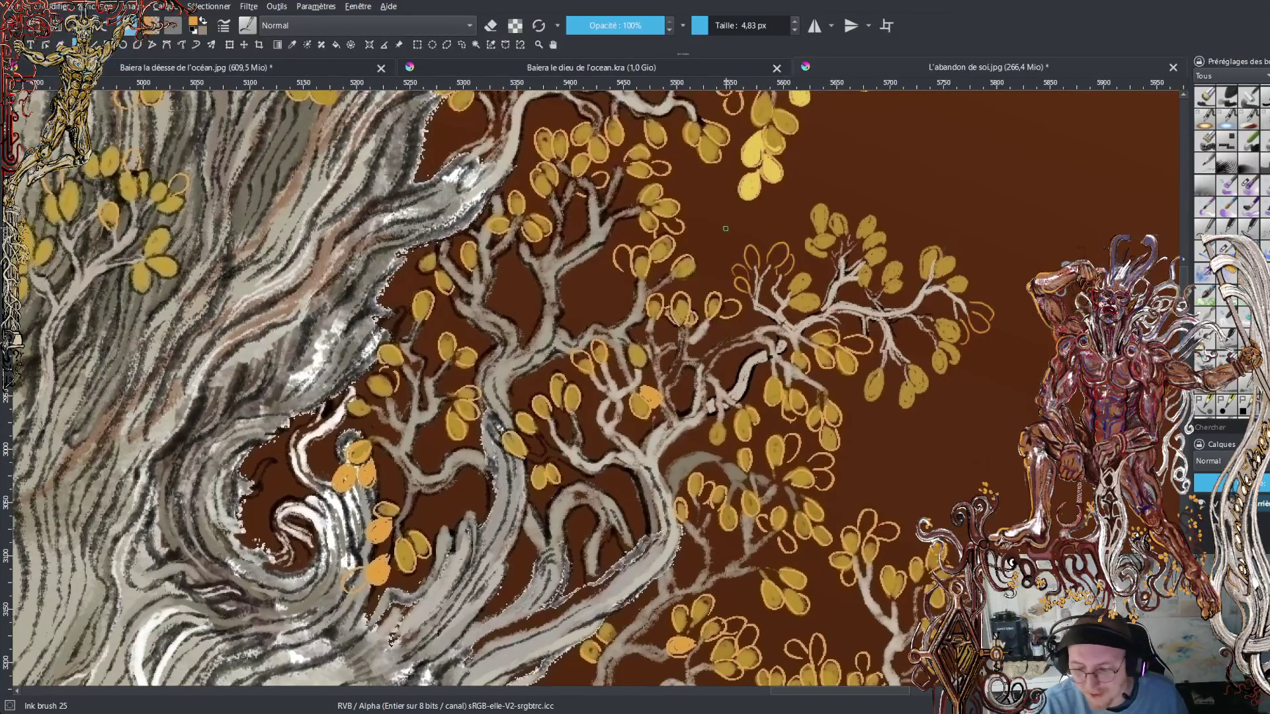
{"action": "scroll", "coordinate": [1184, 283], "scroll_direction": "down", "scroll_amount": 3}
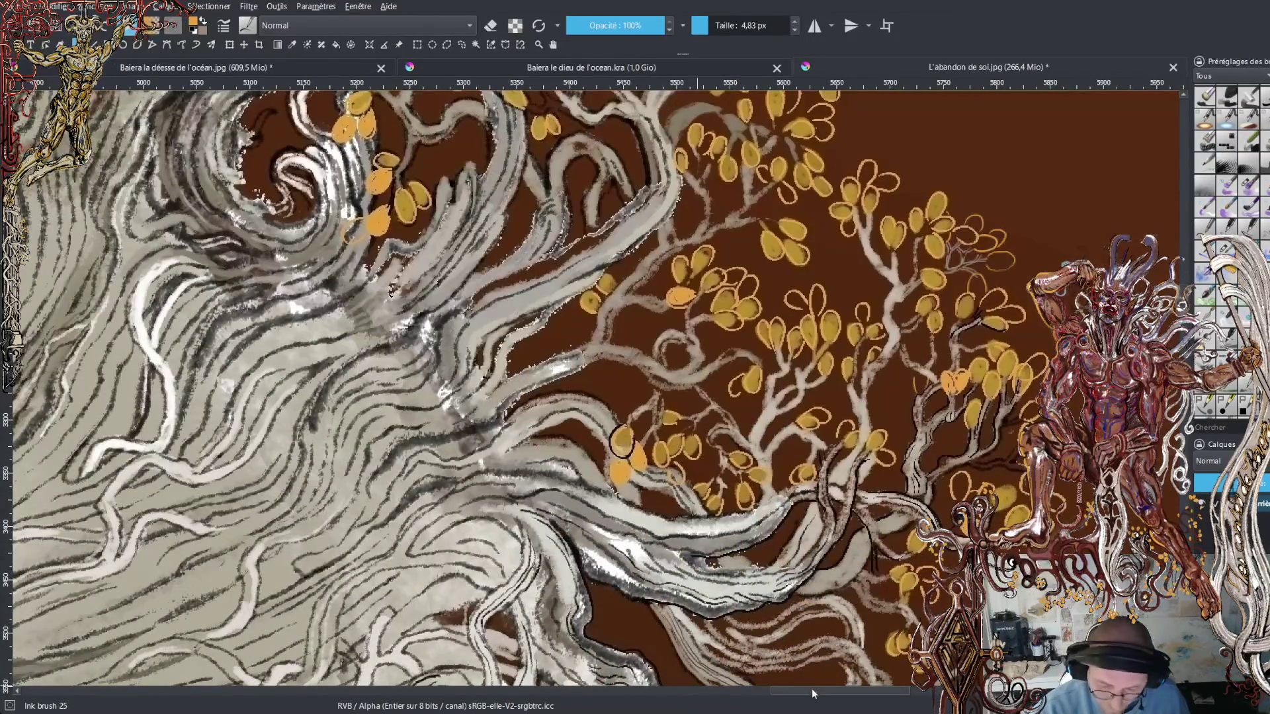
{"action": "scroll", "coordinate": [819, 696], "scroll_direction": "down", "scroll_amount": 3}
{"action": "scroll", "coordinate": [819, 696], "scroll_direction": "right", "scroll_amount": 5}
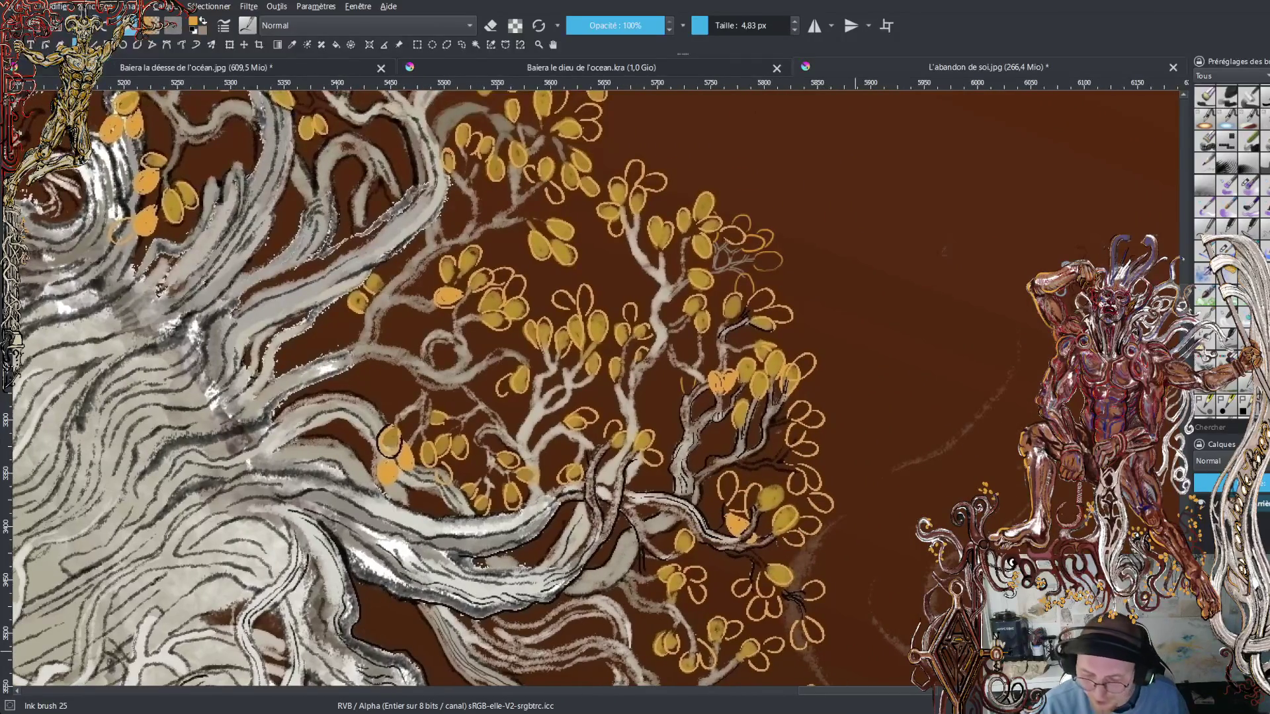
{"action": "scroll", "coordinate": [855, 695], "scroll_direction": "down", "scroll_amount": 5}
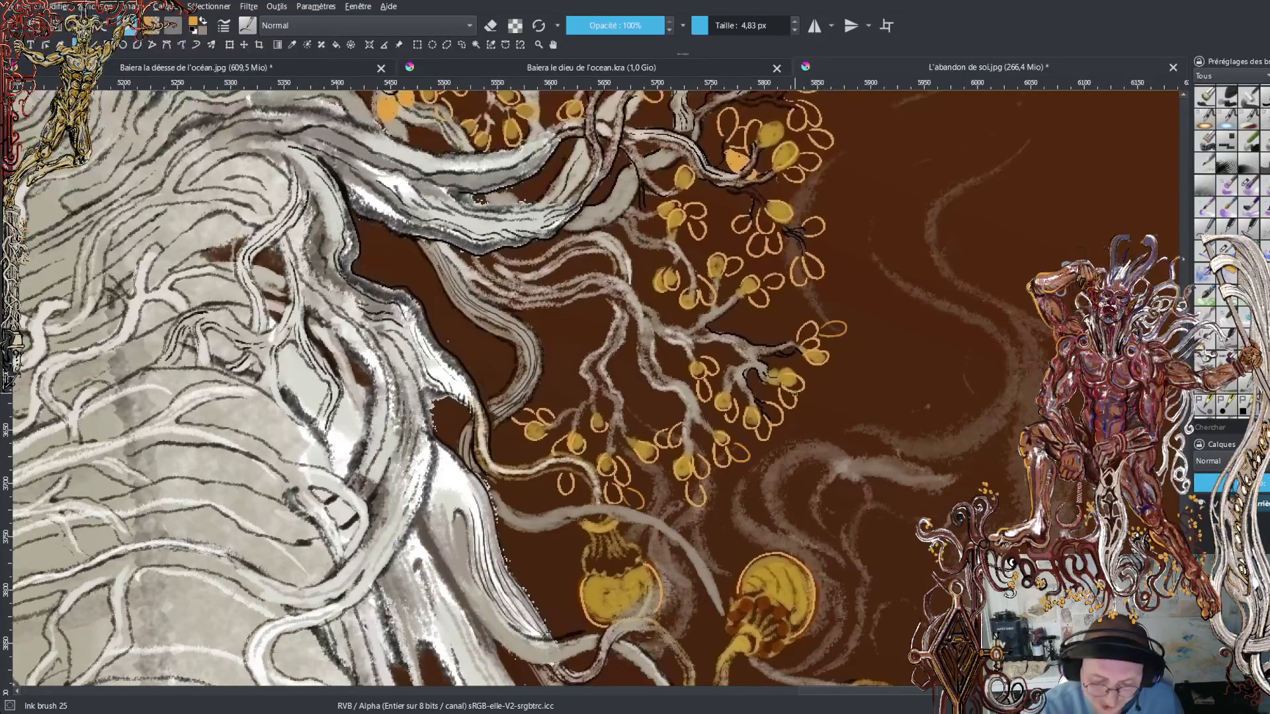
{"action": "left_click_drag", "start_coordinate": [809, 411], "coordinate": [814, 397]}
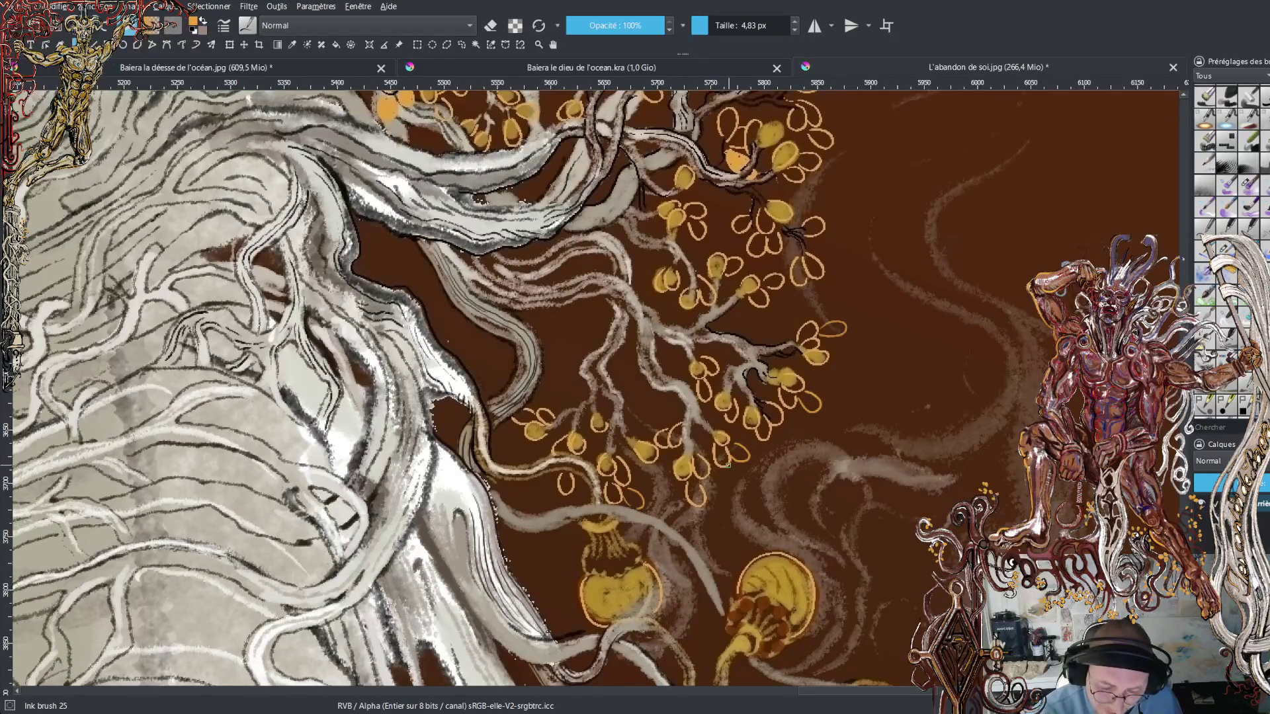
{"action": "left_click_drag", "start_coordinate": [728, 473], "coordinate": [733, 484]}
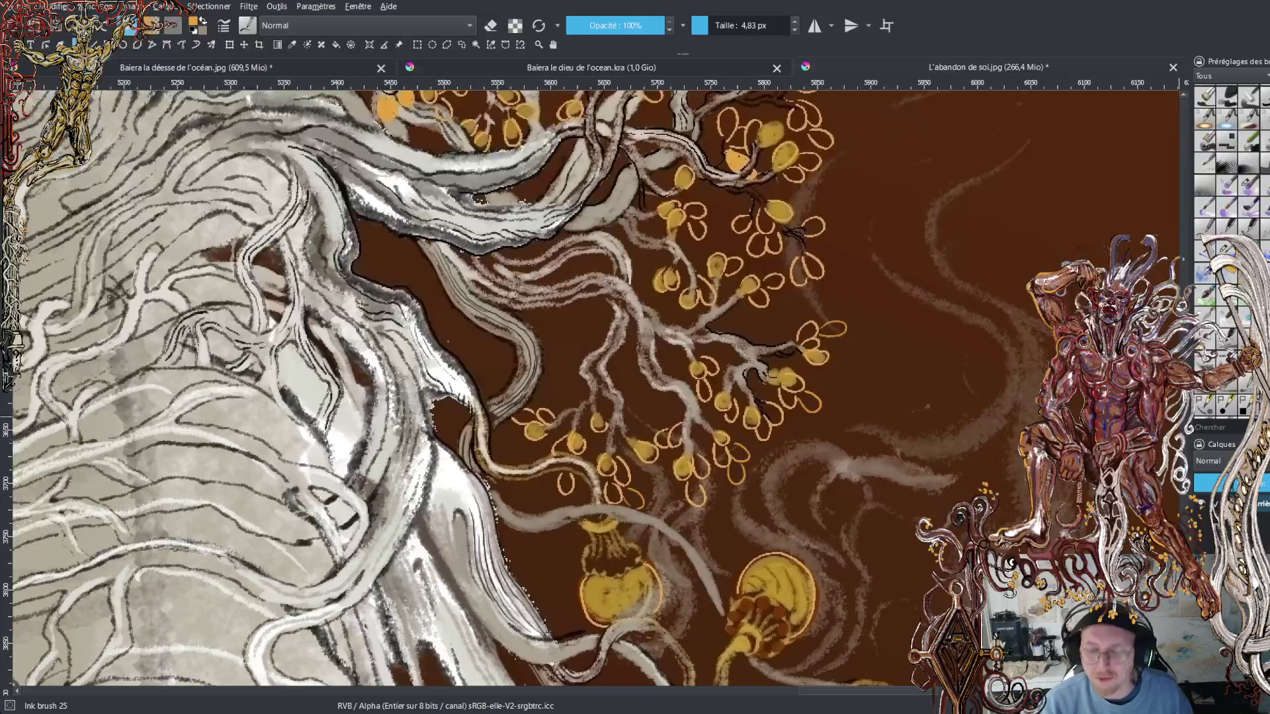
{"action": "scroll", "coordinate": [593, 389], "scroll_direction": "down", "scroll_amount": 5}
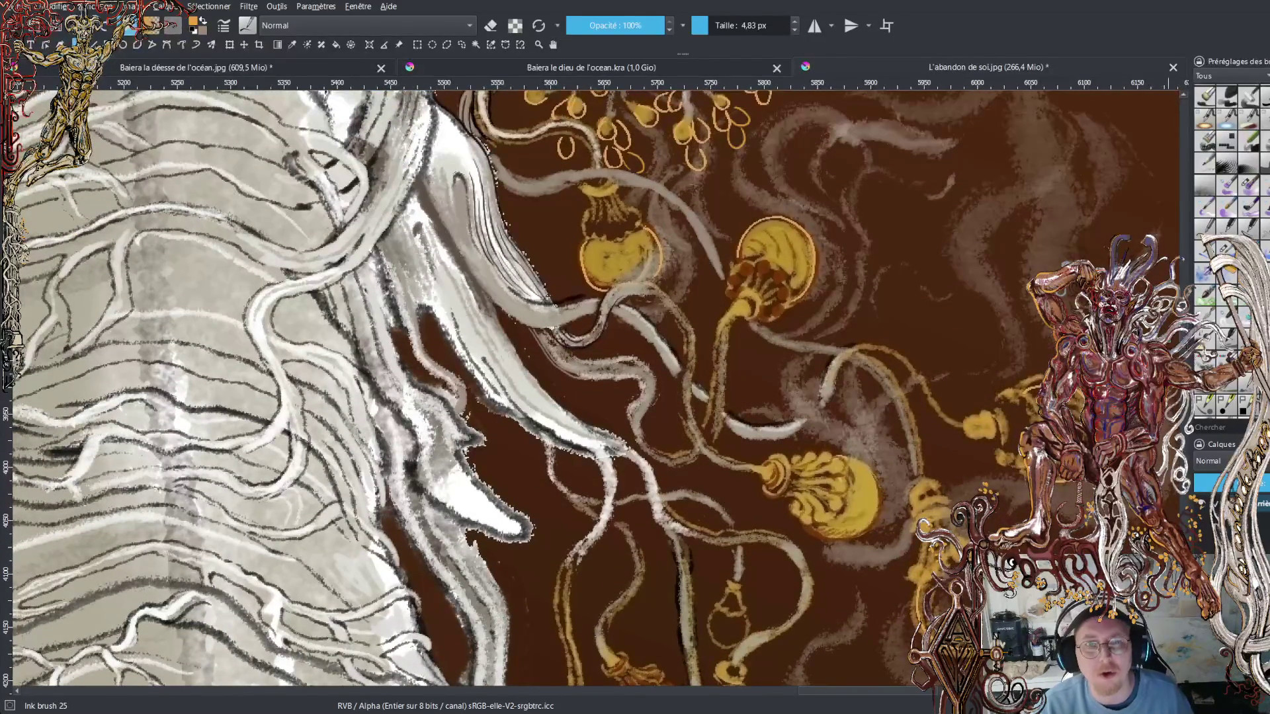
{"action": "scroll", "coordinate": [593, 389], "scroll_direction": "up", "scroll_amount": 5}
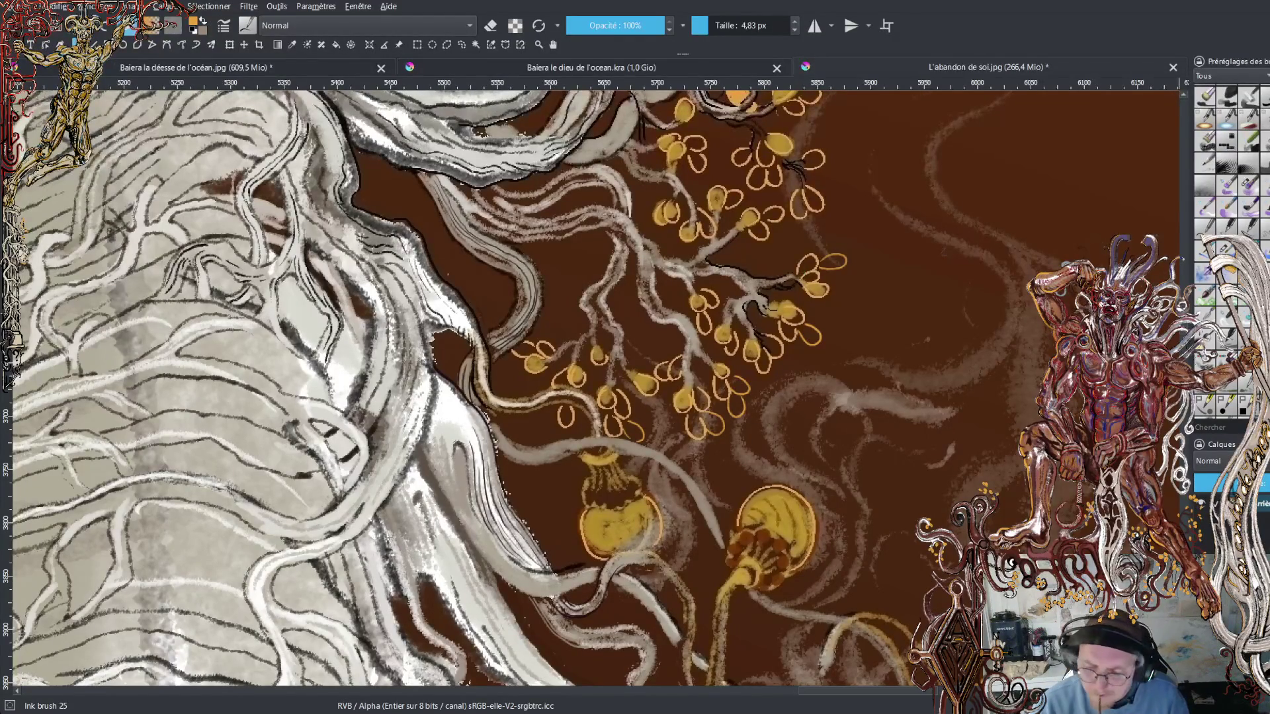
{"action": "scroll", "coordinate": [595, 391], "scroll_direction": "down", "scroll_amount": 5}
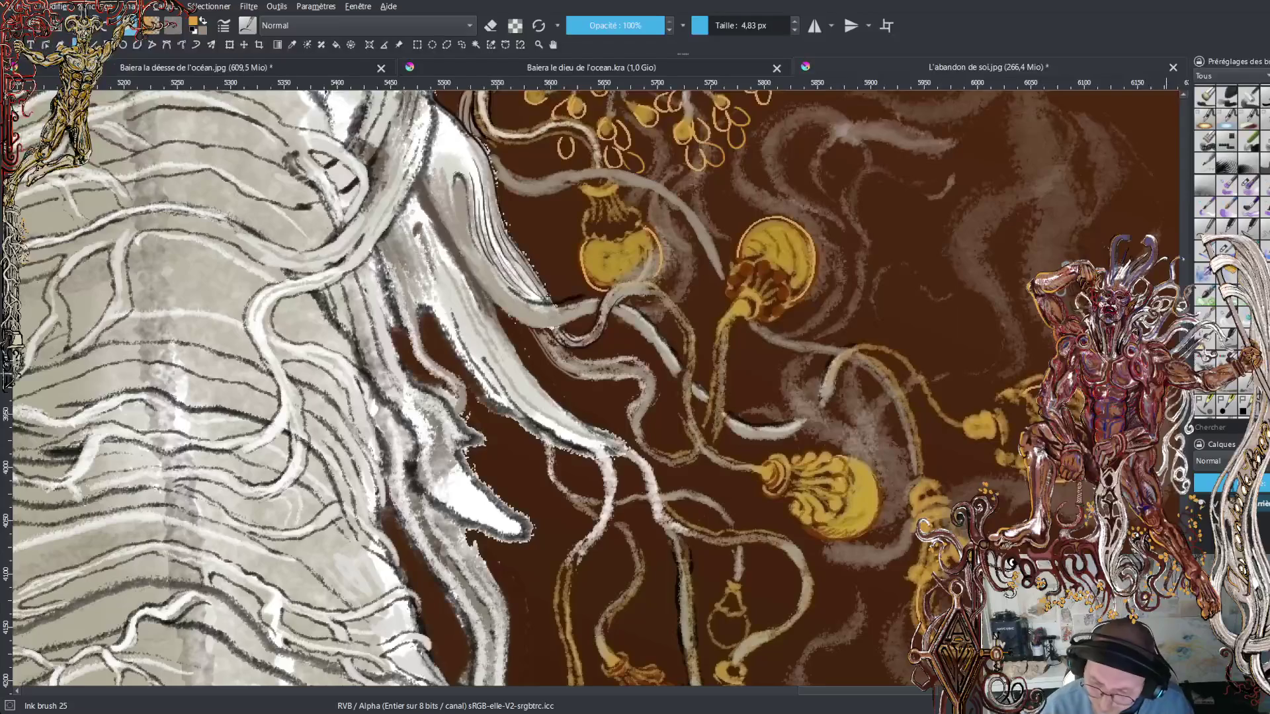
{"action": "scroll", "coordinate": [596, 390], "scroll_direction": "down", "scroll_amount": 12}
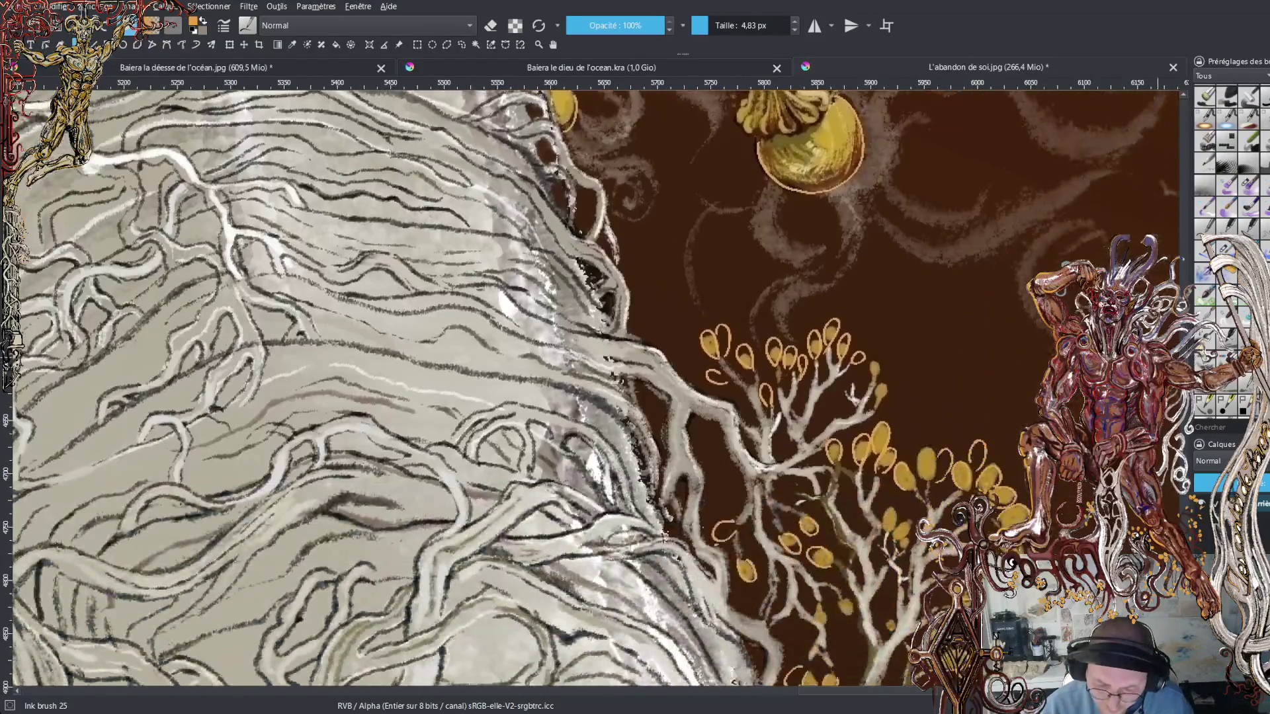
- Draw two small golden leaf outlines on the tree and undo a stray dab nearby
{"action": "left_click_drag", "start_coordinate": [713, 303], "coordinate": [721, 318]}
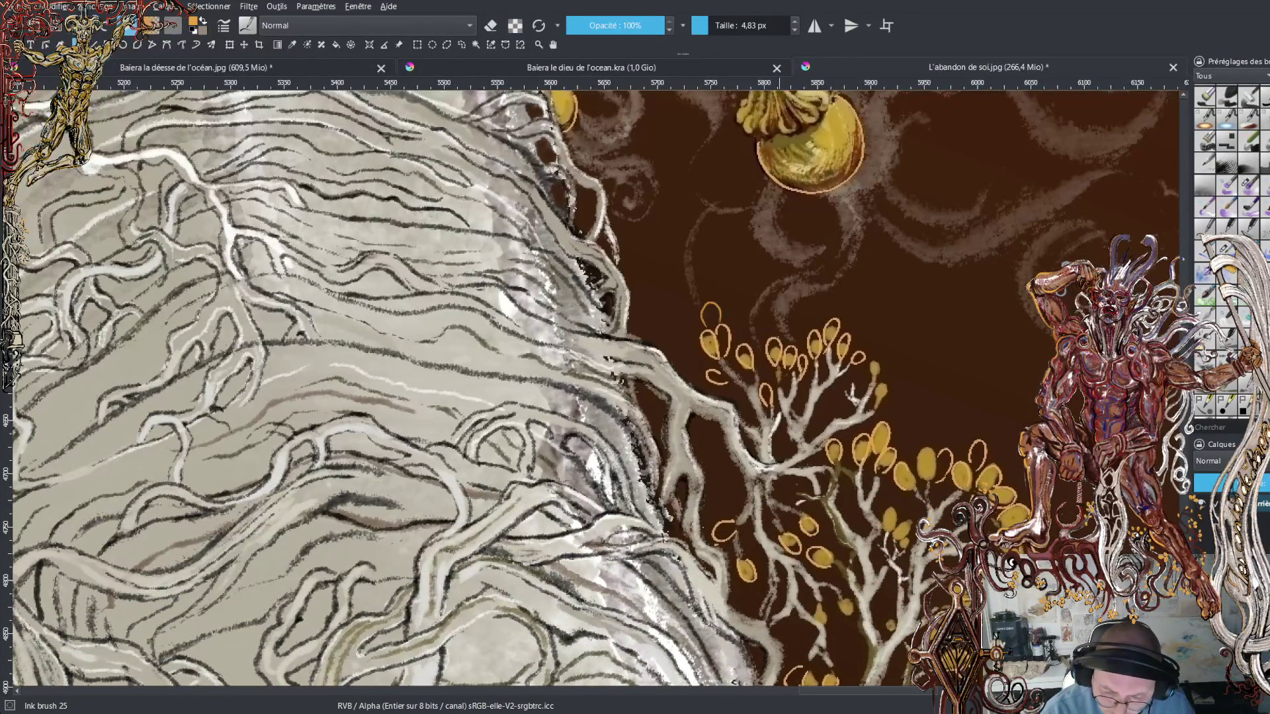
{"action": "left_click_drag", "start_coordinate": [716, 375], "coordinate": [720, 378]}
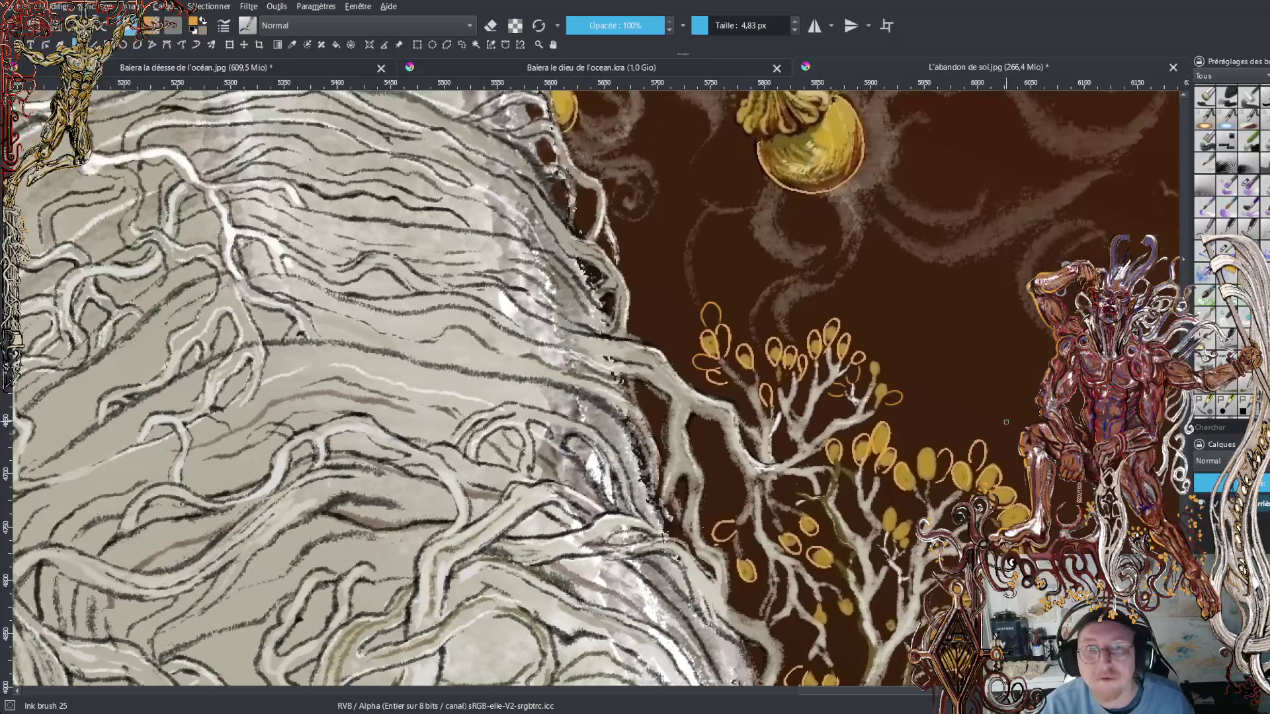
{"action": "scroll", "coordinate": [595, 390], "scroll_direction": "down", "scroll_amount": 5}
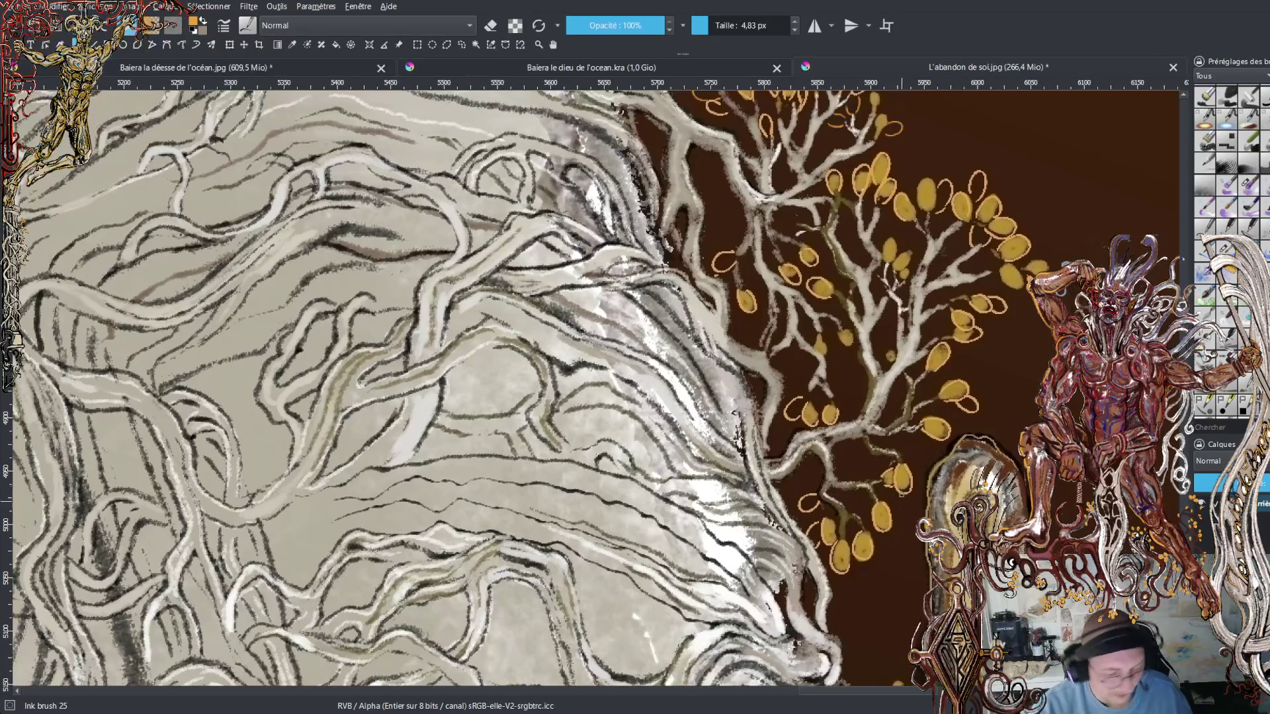
{"action": "left_click", "coordinate": [895, 491]}
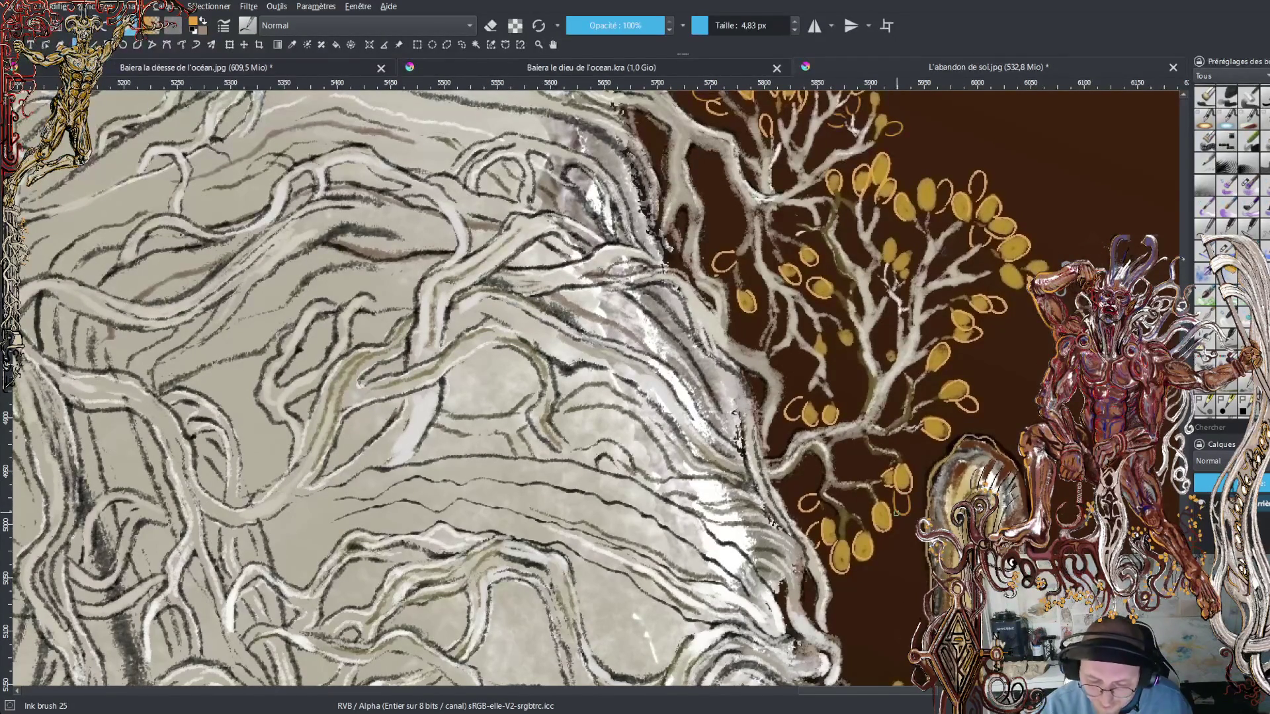
{"action": "key", "text": "ctrl+z"}
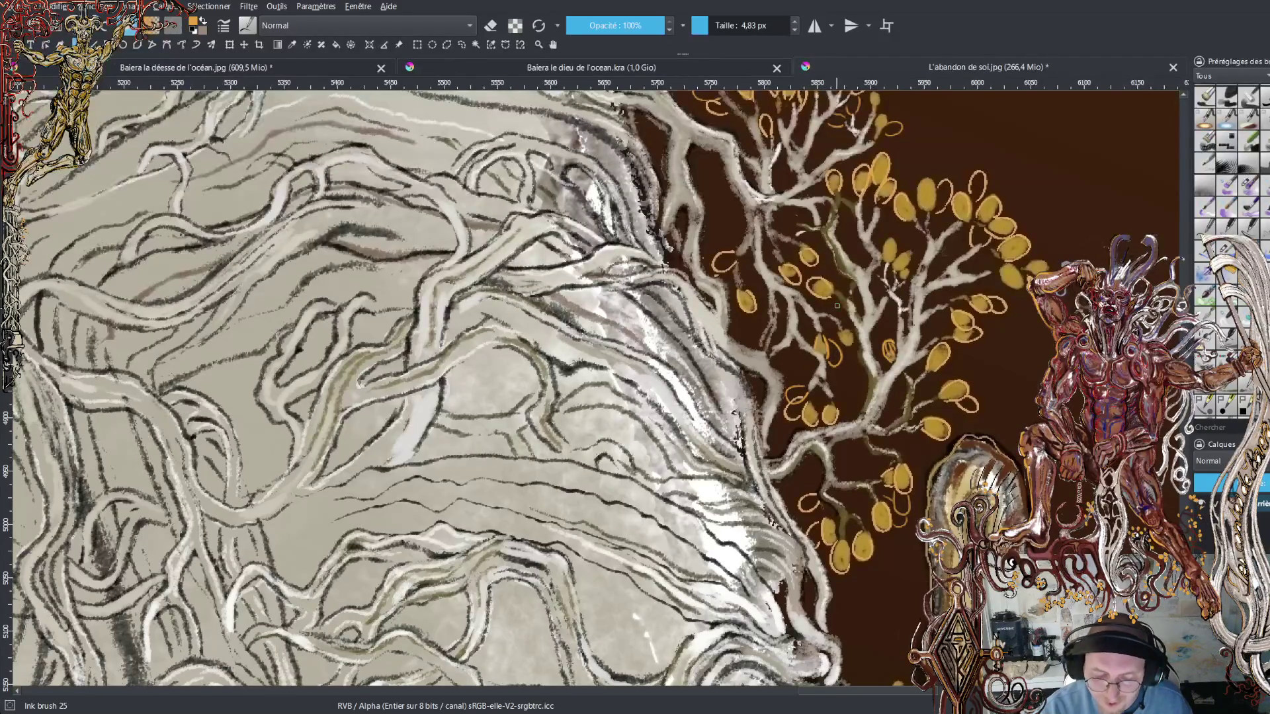
{"action": "scroll", "coordinate": [730, 356], "scroll_direction": "up", "scroll_amount": 5}
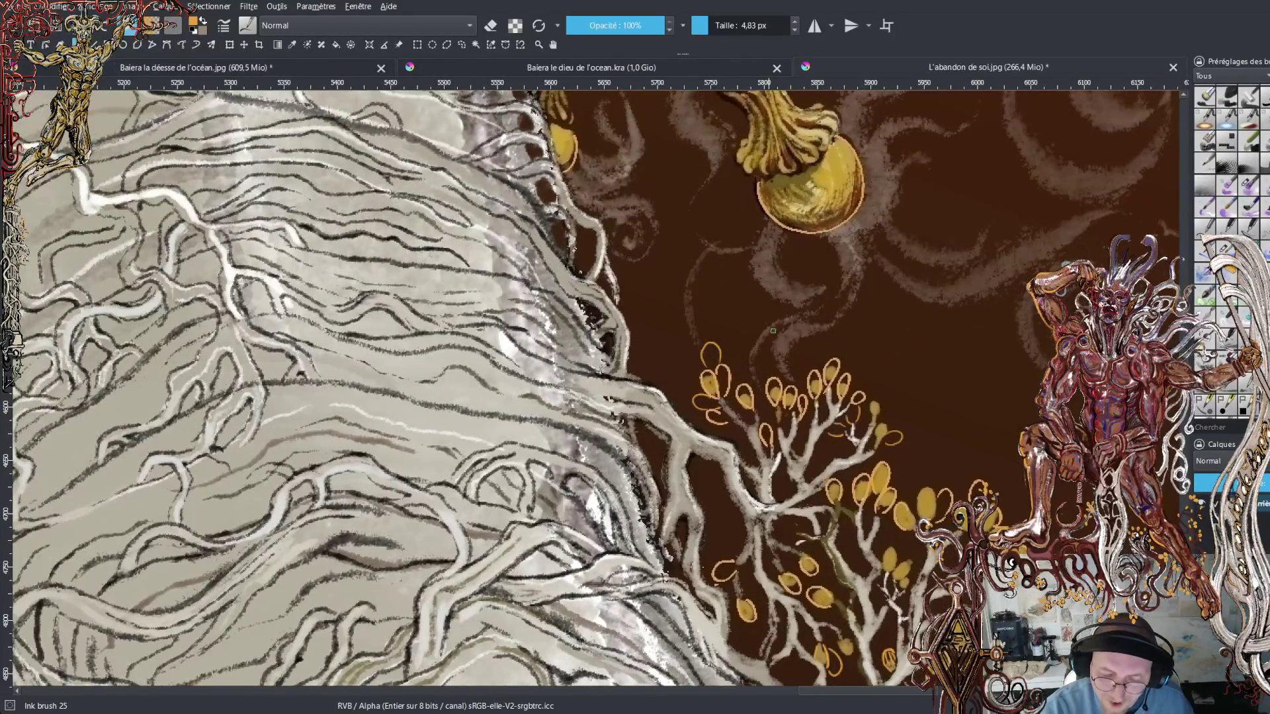
- Scroll up to the upper tree and draw one small orange leaf outline there
{"action": "scroll", "coordinate": [729, 355], "scroll_direction": "up", "scroll_amount": 10}
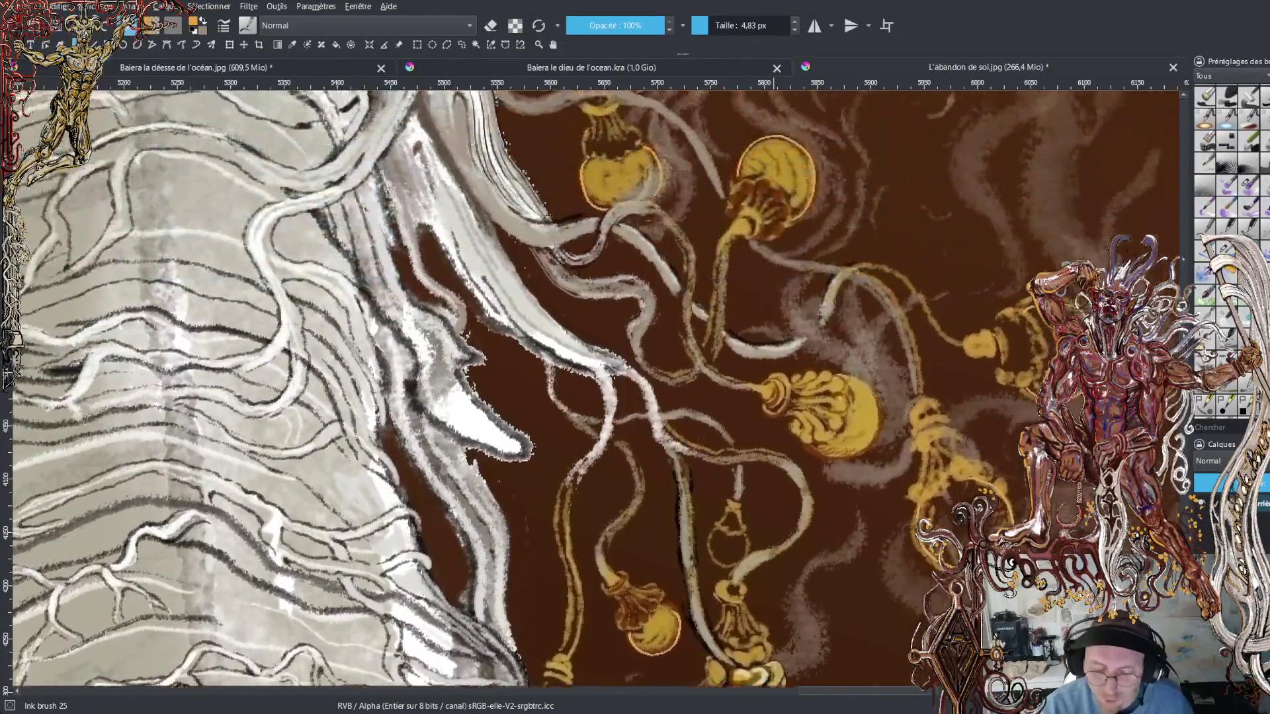
{"action": "scroll", "coordinate": [730, 355], "scroll_direction": "up", "scroll_amount": 3}
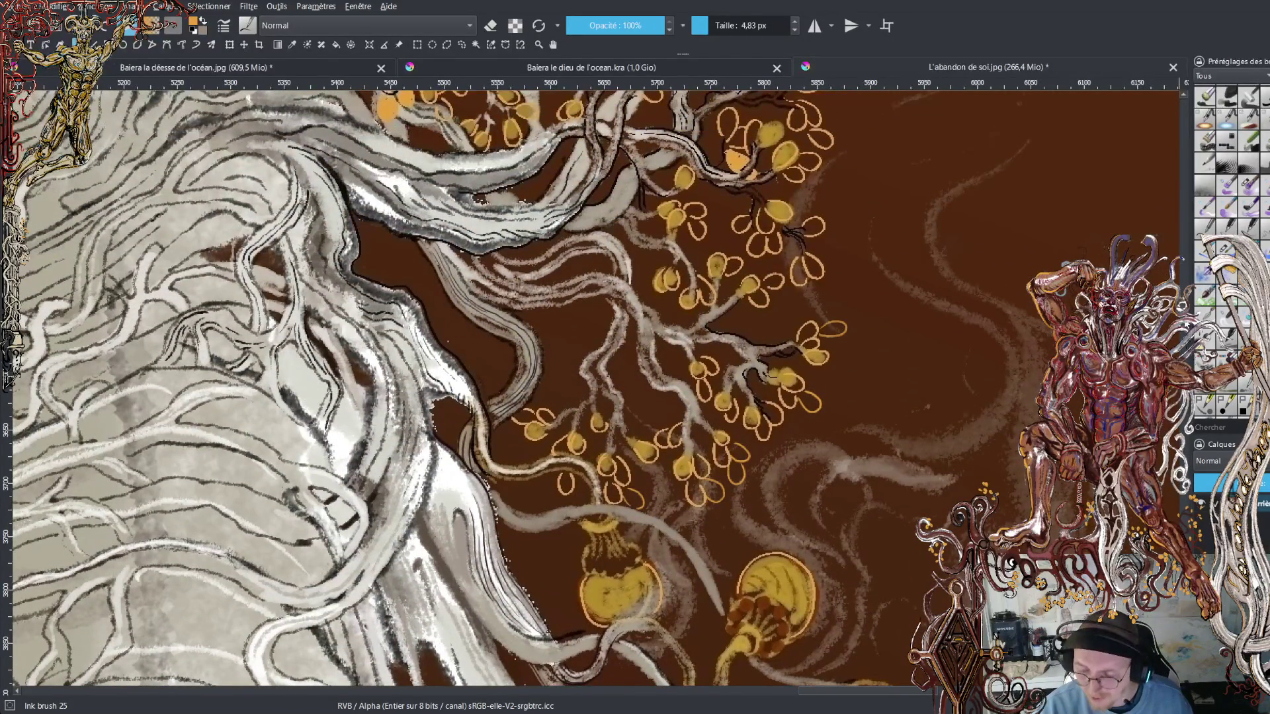
{"action": "scroll", "coordinate": [389, 199], "scroll_direction": "down", "scroll_amount": 3}
{"action": "scroll", "coordinate": [389, 199], "scroll_direction": "up", "scroll_amount": 4}
{"action": "scroll", "coordinate": [588, 389], "scroll_direction": "up", "scroll_amount": 3}
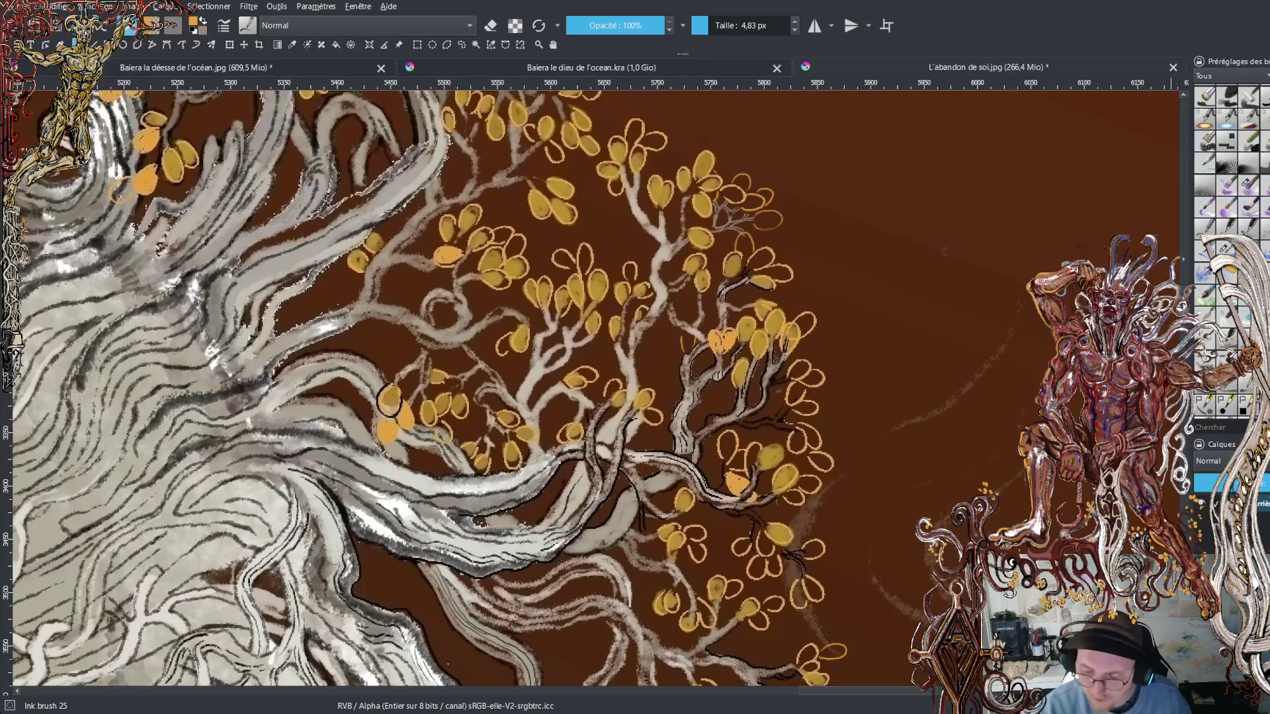
{"action": "scroll", "coordinate": [865, 222], "scroll_direction": "up", "scroll_amount": 3}
{"action": "scroll", "coordinate": [865, 222], "scroll_direction": "down", "scroll_amount": 2}
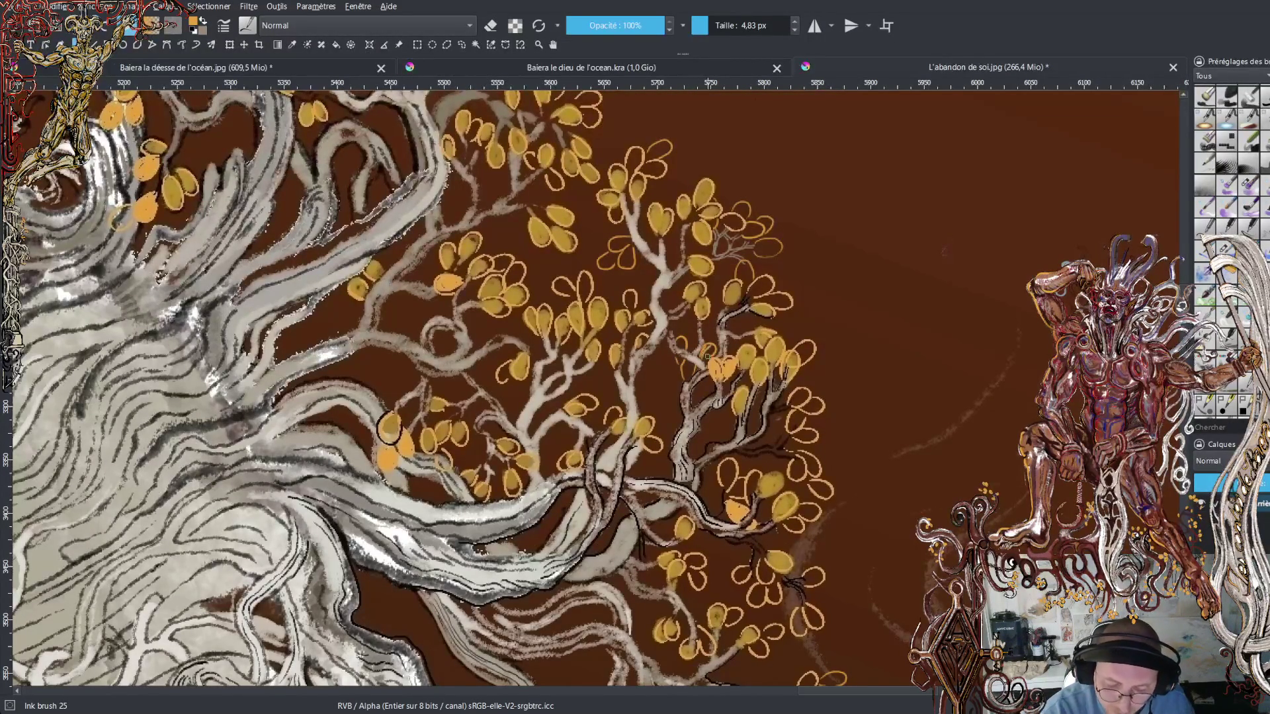
{"action": "left_click_drag", "start_coordinate": [702, 358], "coordinate": [707, 352]}
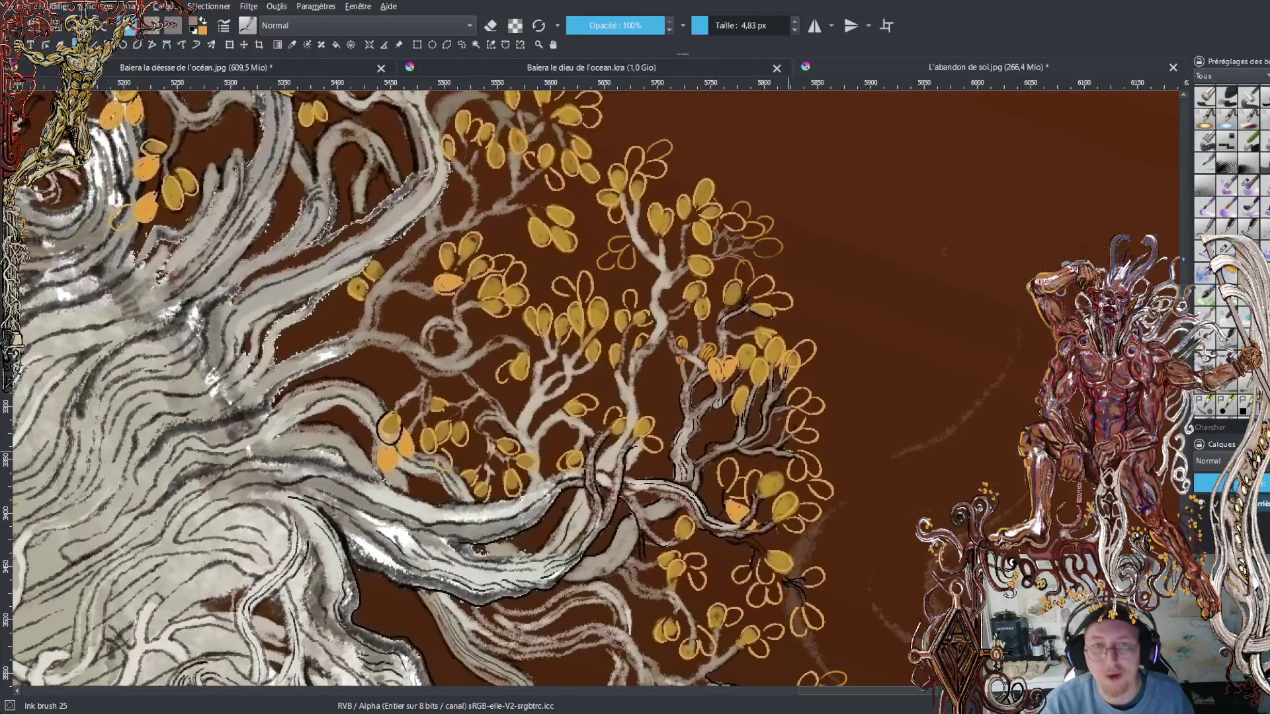
{"action": "scroll", "coordinate": [789, 390], "scroll_direction": "down", "scroll_amount": 5}
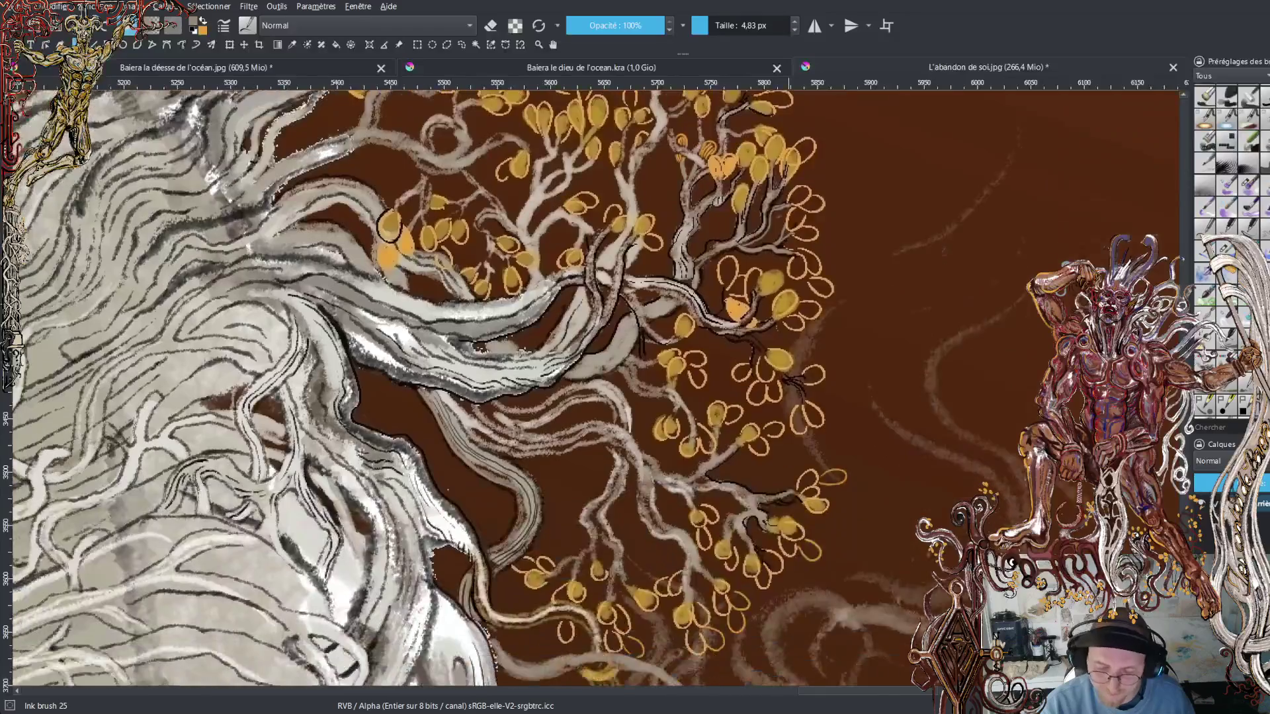
- Swap to orange with X and paint two short leaf strokes at the foliage edge
{"action": "scroll", "coordinate": [789, 390], "scroll_direction": "up", "scroll_amount": 2}
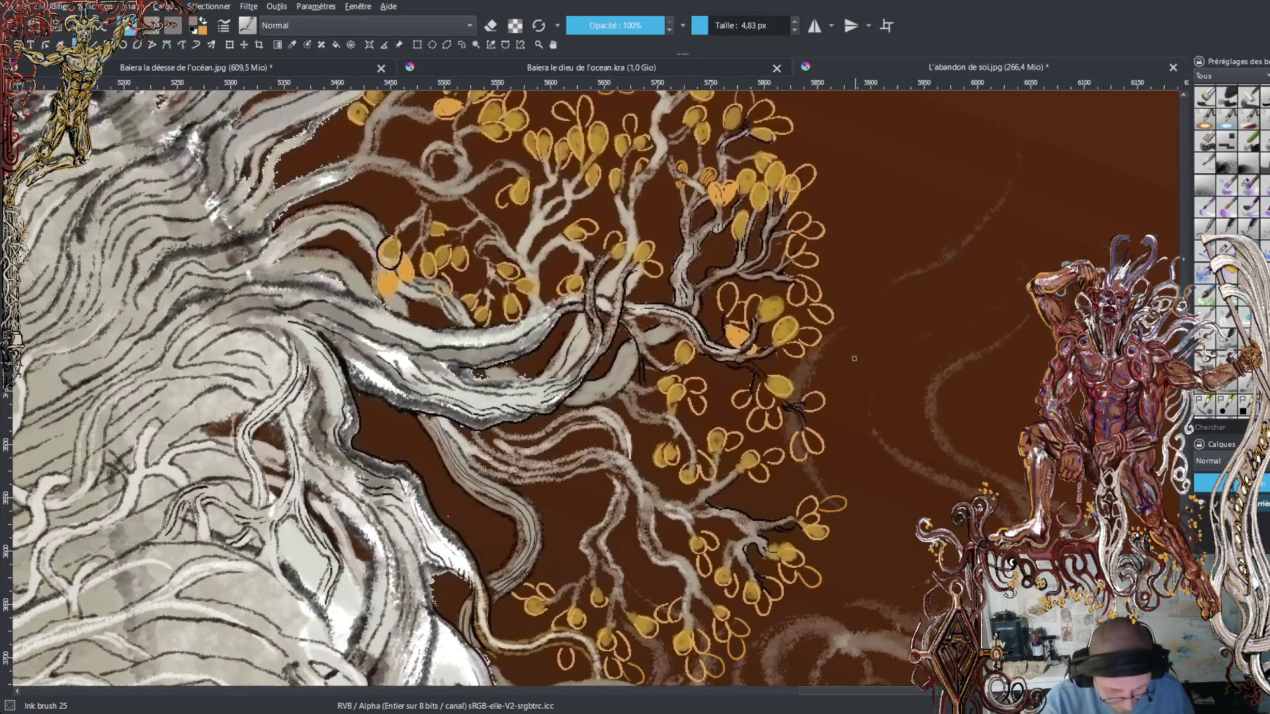
{"action": "key", "text": "x"}
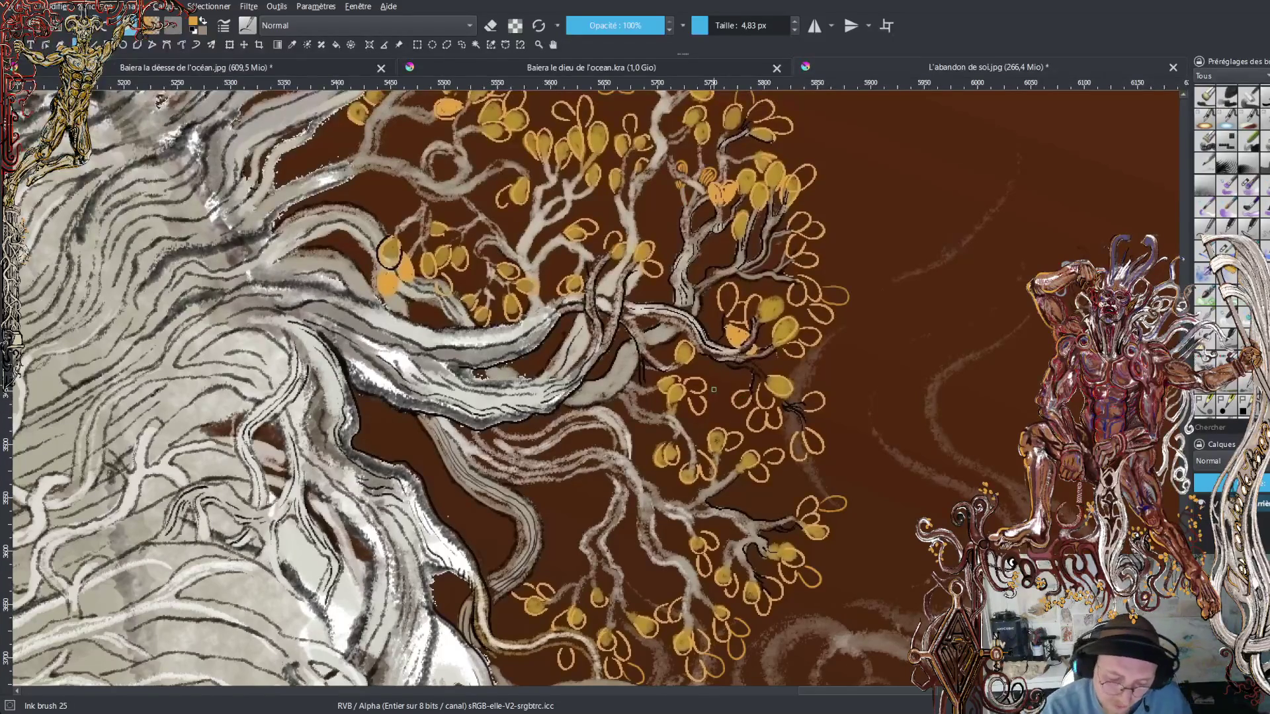
{"action": "left_click_drag", "start_coordinate": [707, 403], "coordinate": [724, 396]}
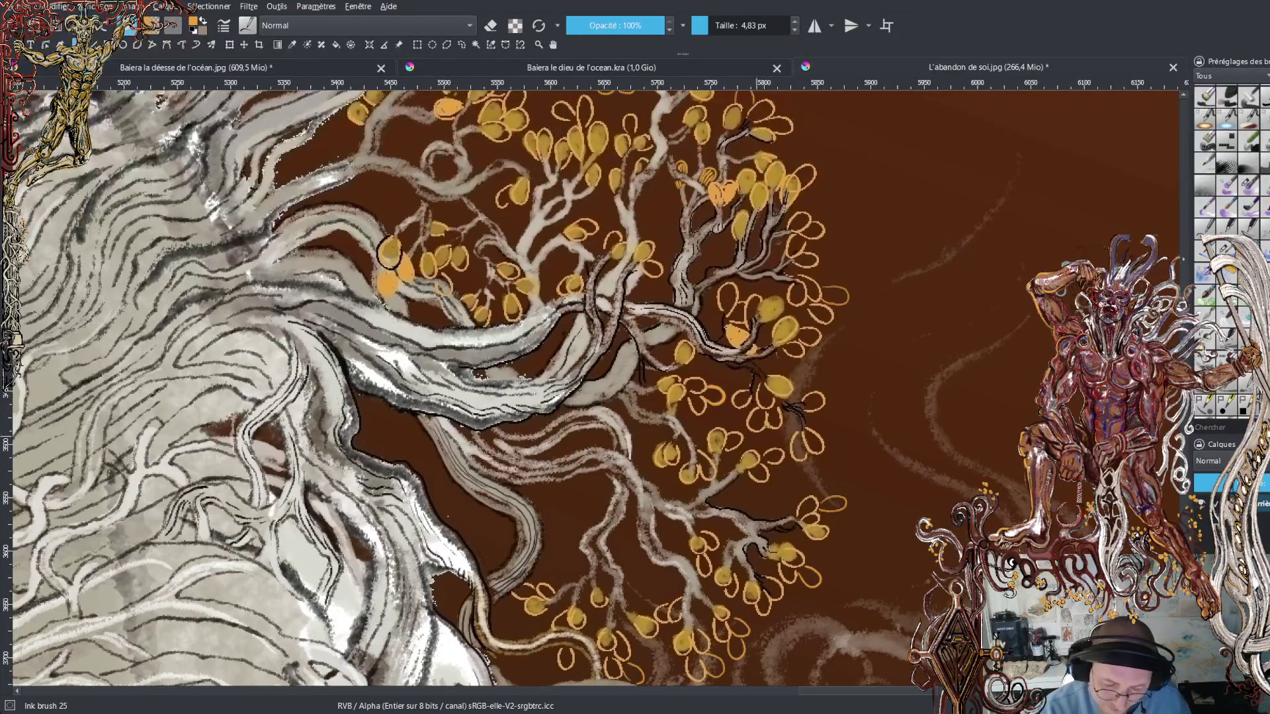
{"action": "mouse_move", "coordinate": [807, 466]}
{"action": "left_mouse_down"}
{"action": "mouse_move", "coordinate": [816, 483]}
{"action": "mouse_move", "coordinate": [829, 471]}
{"action": "left_mouse_up"}
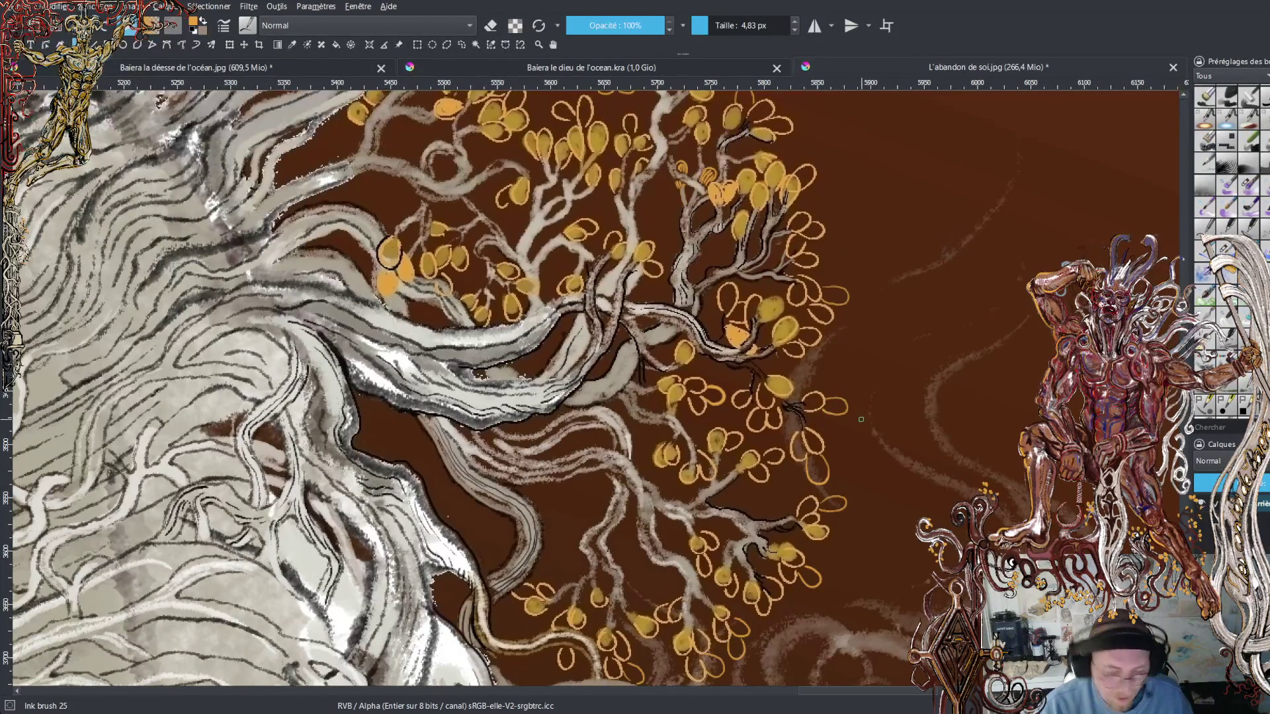
{"action": "scroll", "coordinate": [595, 390], "scroll_direction": "down", "scroll_amount": 10}
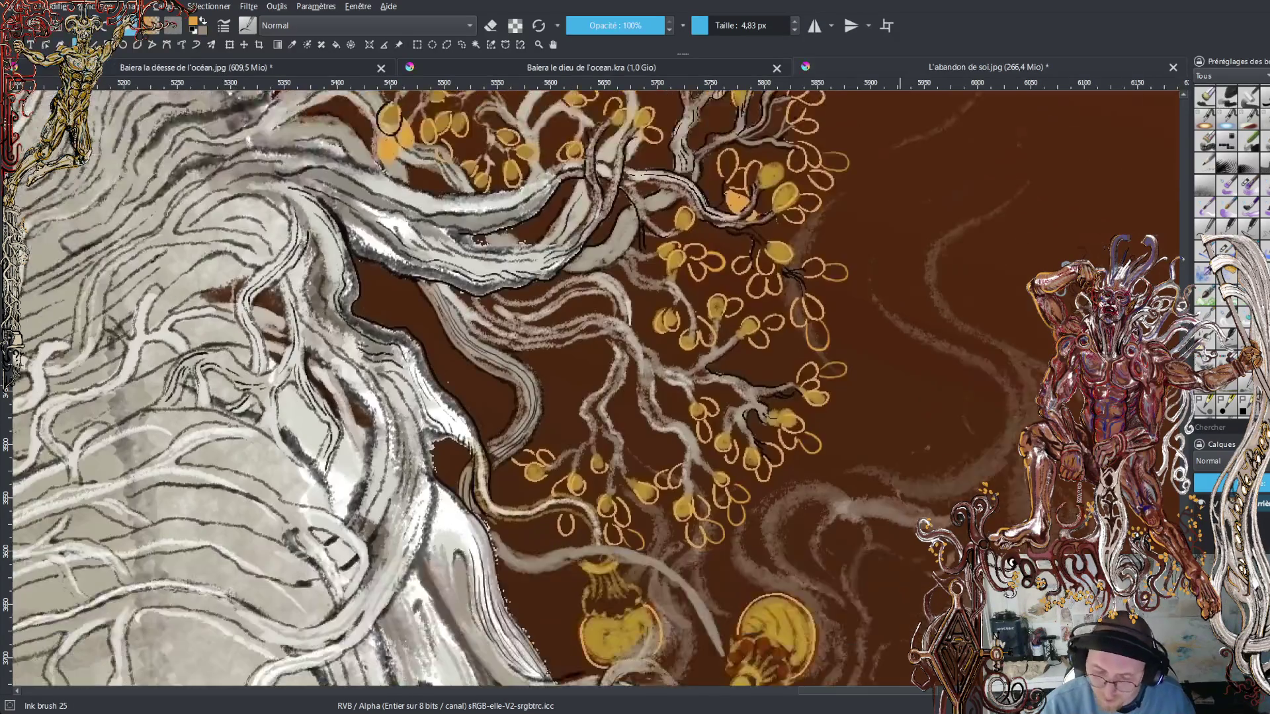
{"action": "scroll", "coordinate": [596, 390], "scroll_direction": "down", "scroll_amount": 5}
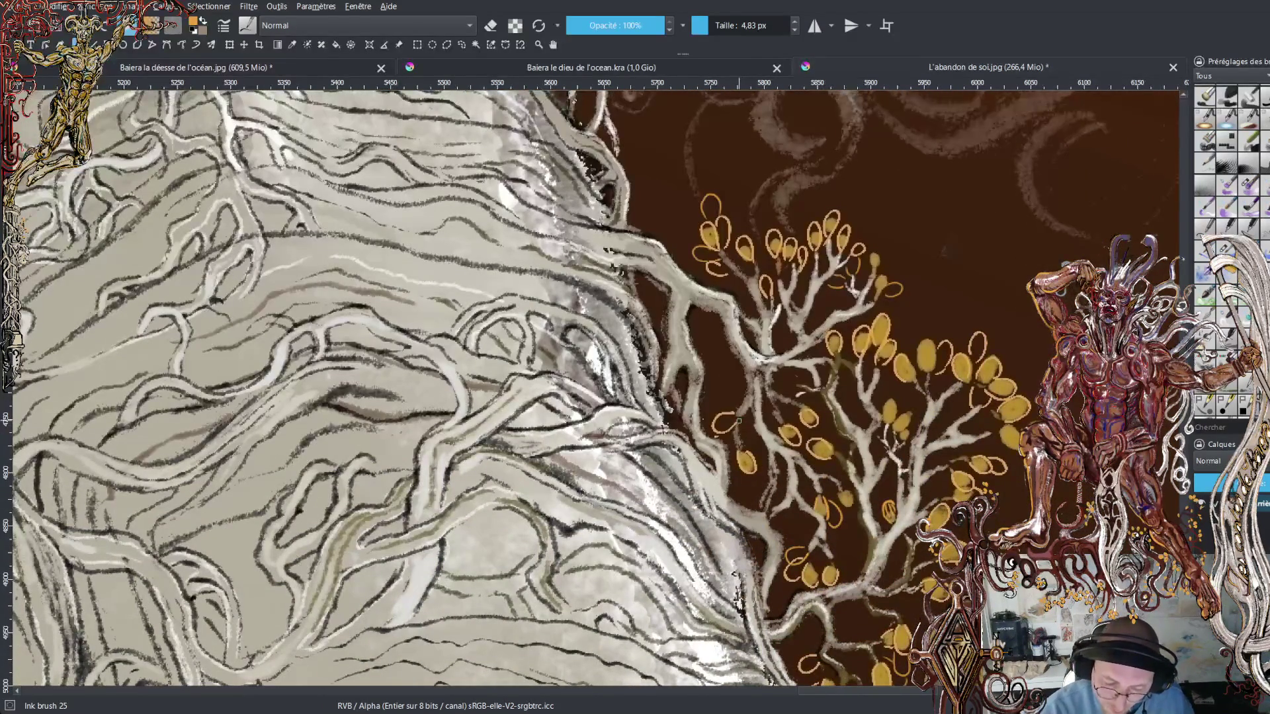
- Fill in part of one leaf and draw a new orange leaf outline beside the upper leaves
{"action": "left_click_drag", "start_coordinate": [721, 430], "coordinate": [727, 425]}
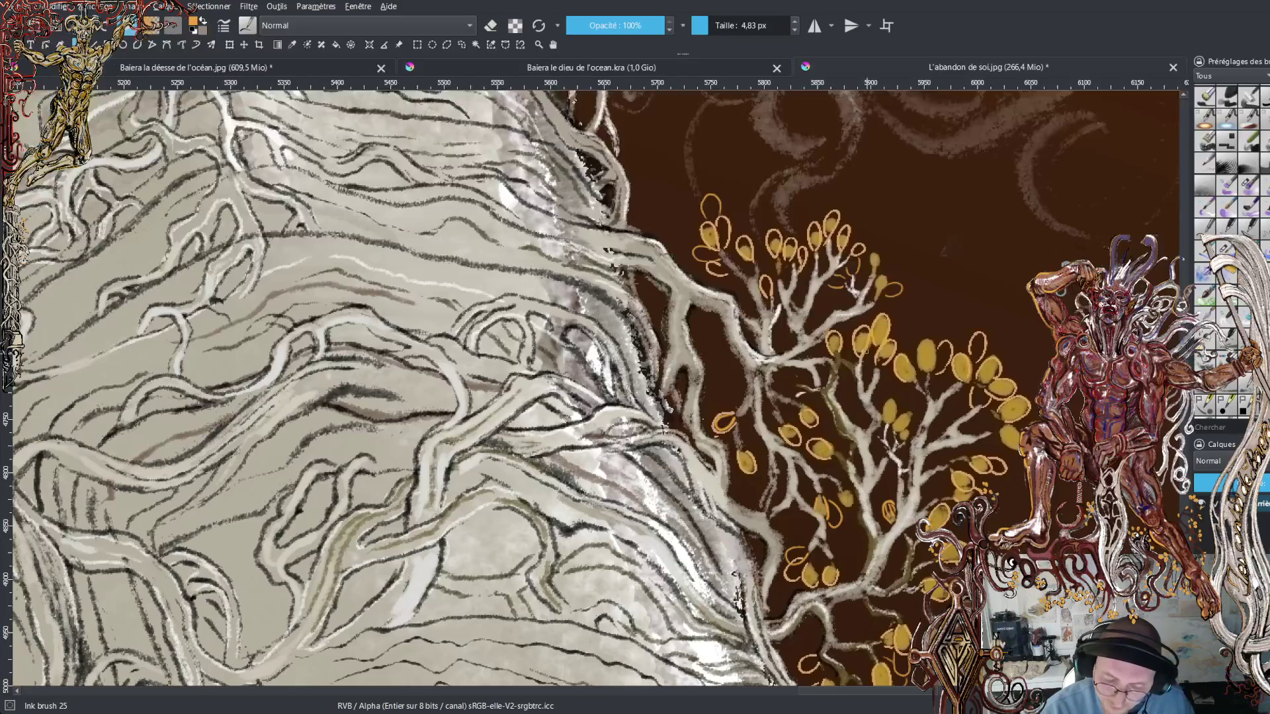
{"action": "left_click_drag", "start_coordinate": [910, 267], "coordinate": [892, 272]}
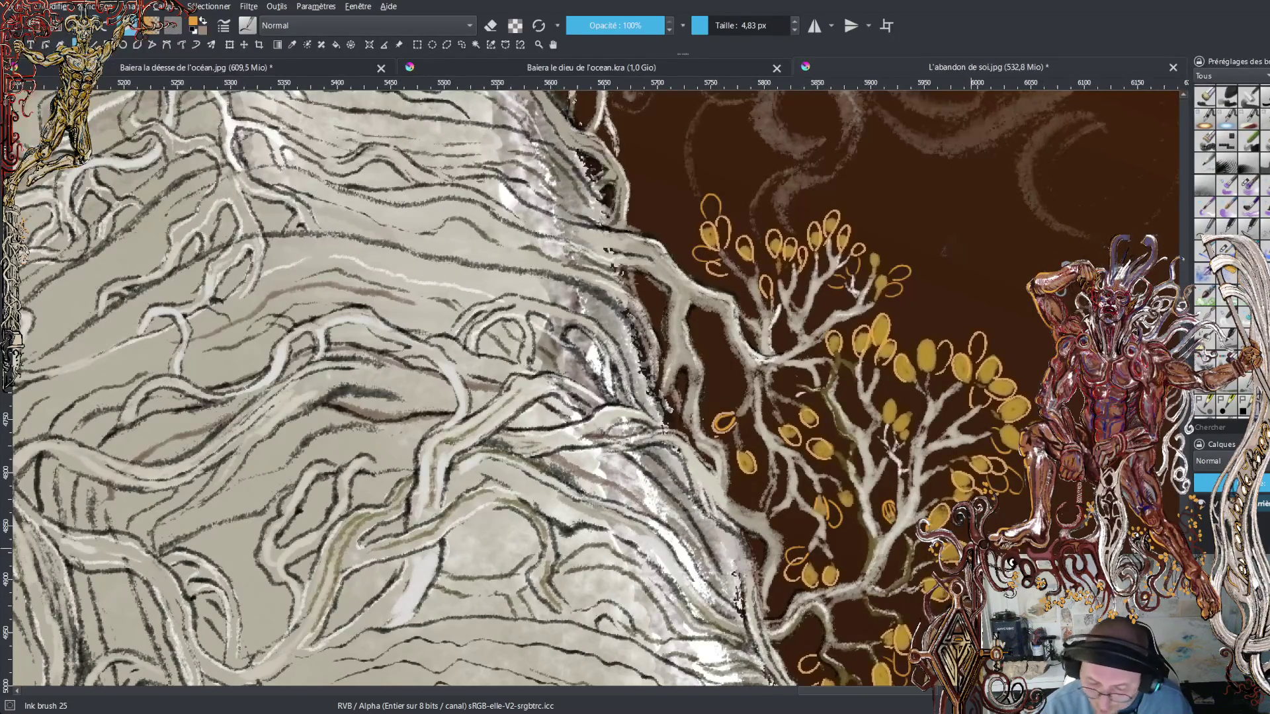
{"action": "scroll", "coordinate": [906, 529], "scroll_direction": "down", "scroll_amount": 5}
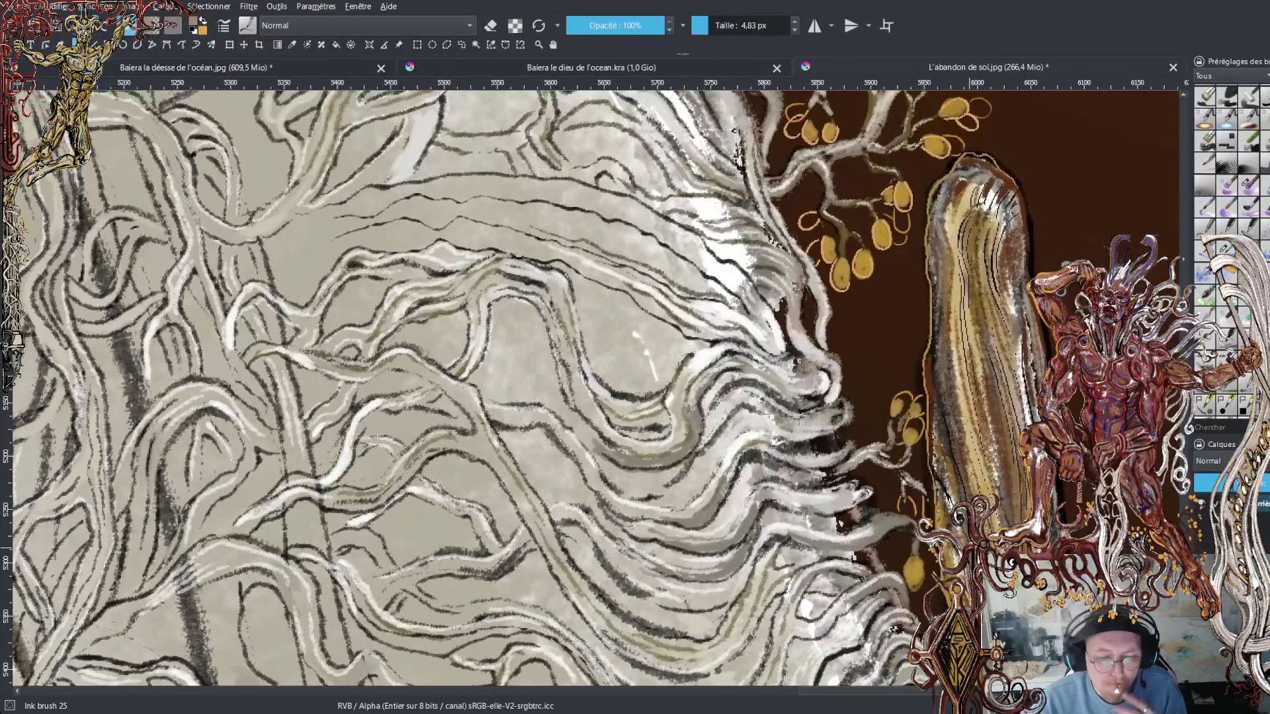
{"action": "scroll", "coordinate": [596, 391], "scroll_direction": "up", "scroll_amount": 10}
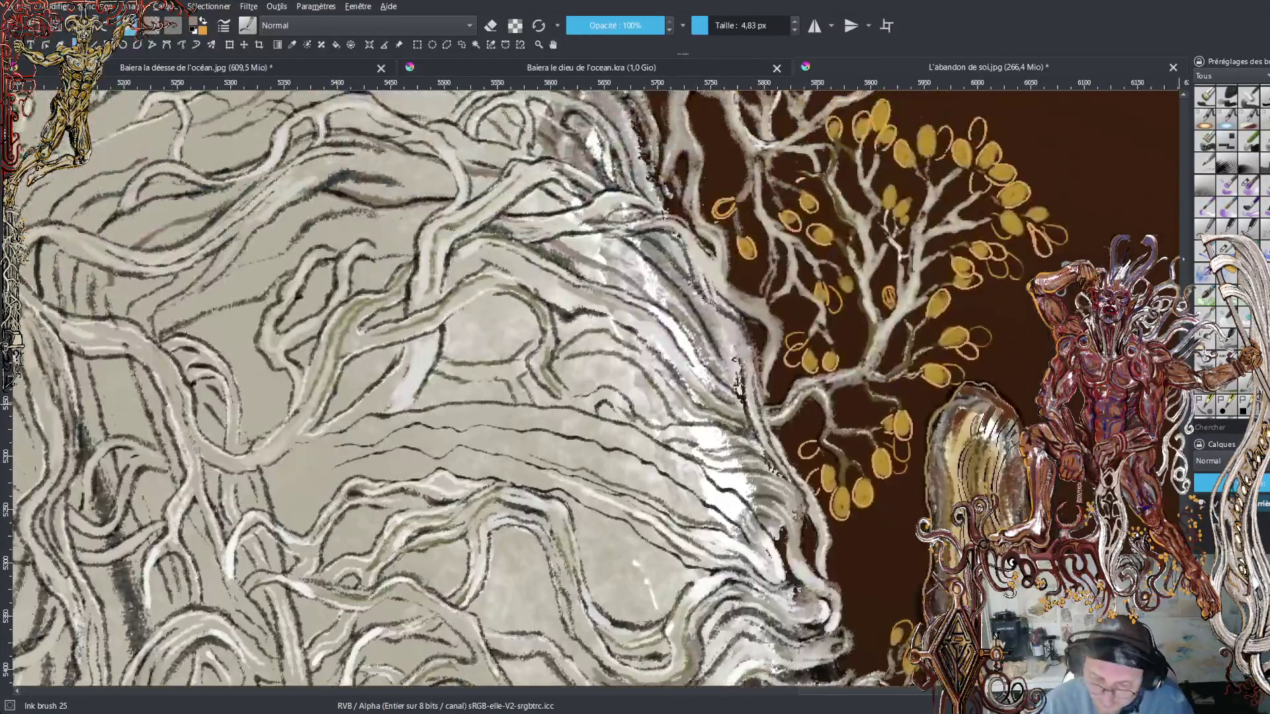
{"action": "scroll", "coordinate": [595, 391], "scroll_direction": "up", "scroll_amount": 5}
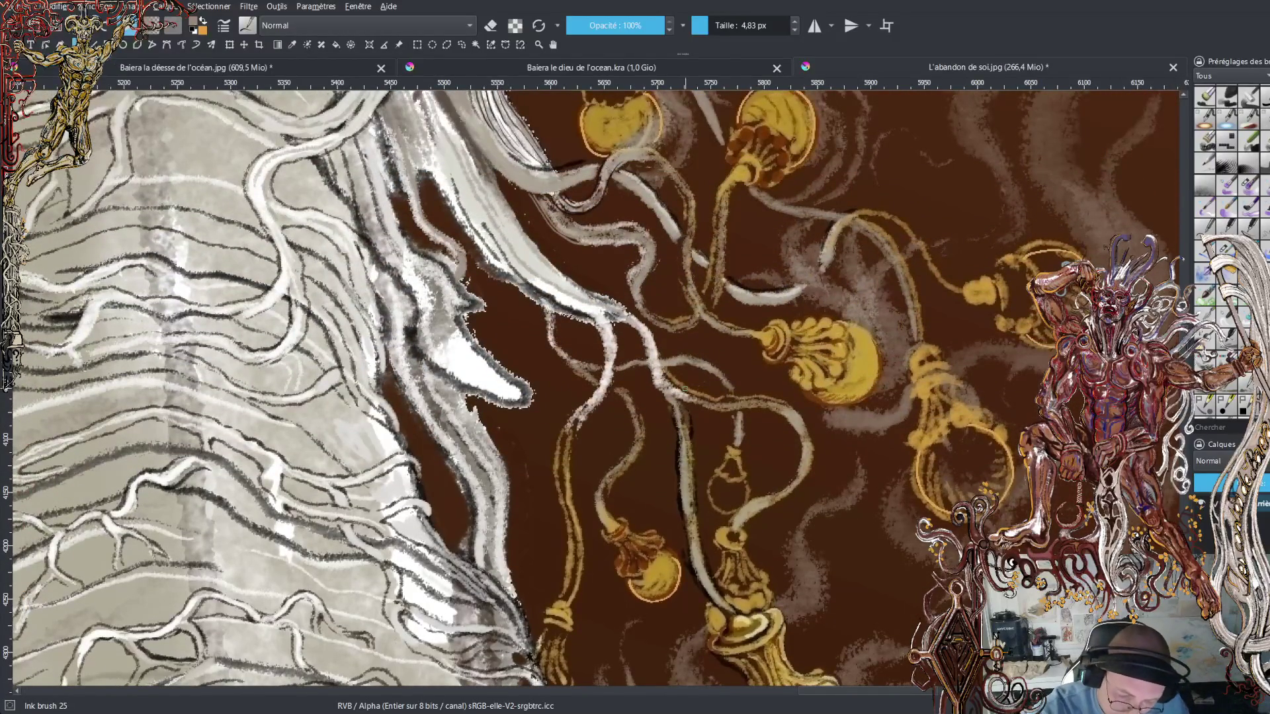
- Paint two thin light strokes along the hair strands, then undo a stray orange accent near the cords
{"action": "left_click_drag", "start_coordinate": [661, 354], "coordinate": [630, 308]}
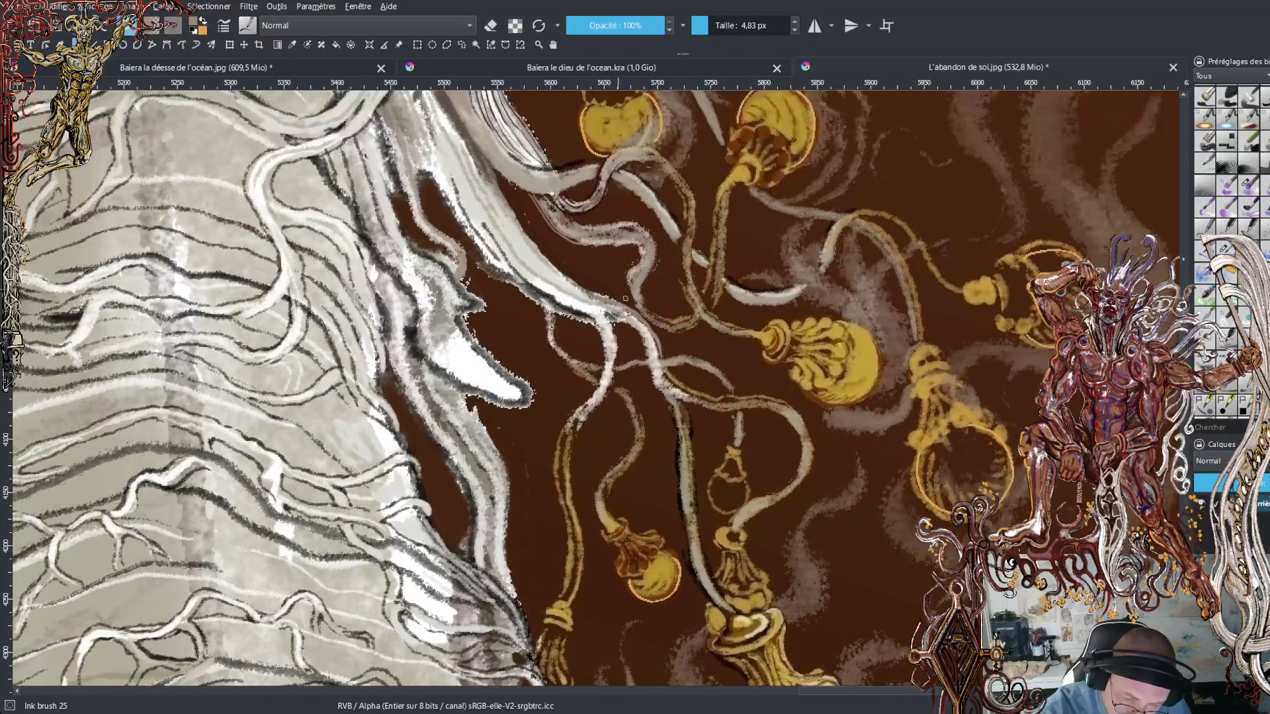
{"action": "left_click_drag", "start_coordinate": [641, 292], "coordinate": [668, 301]}
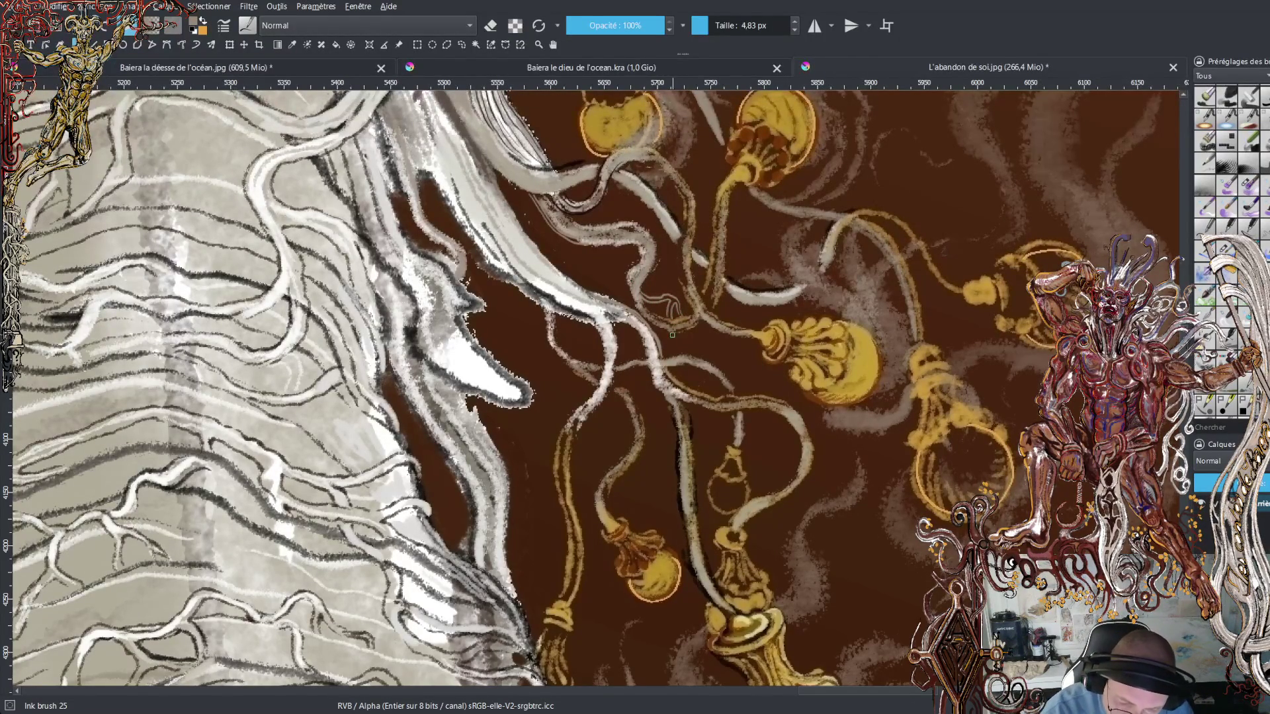
{"action": "key", "text": "x"}
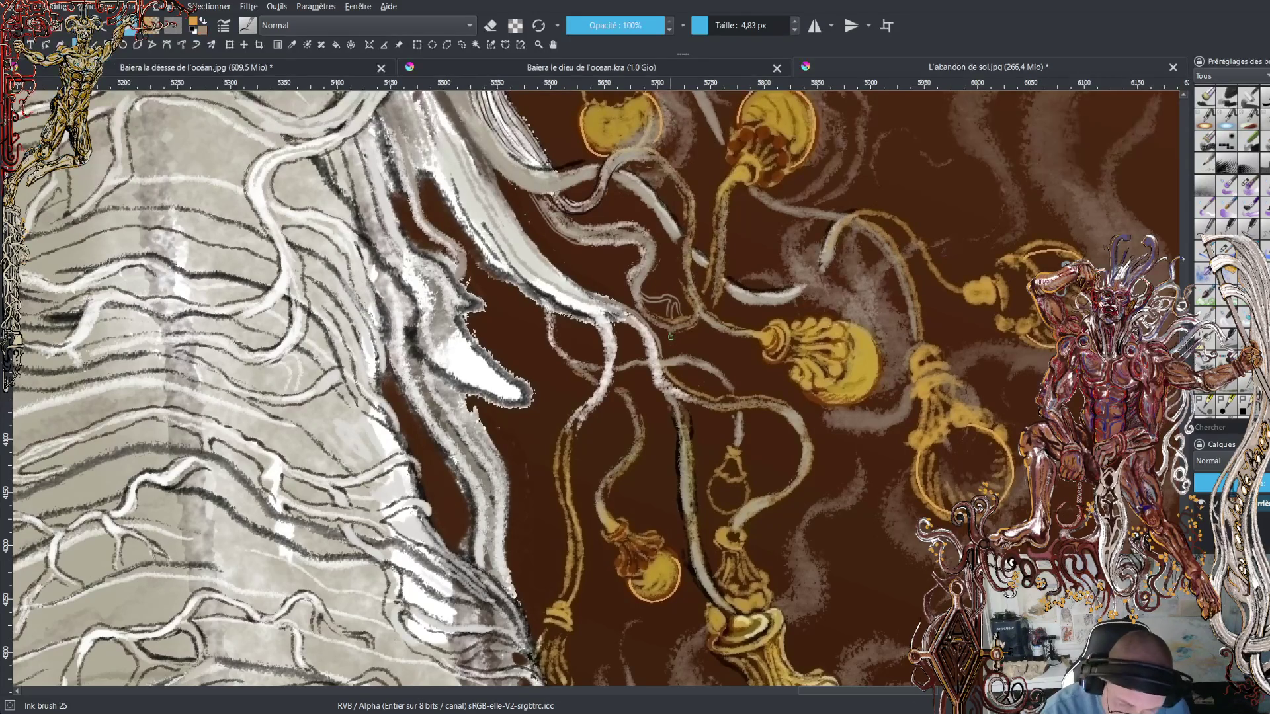
{"action": "left_click_drag", "start_coordinate": [670, 342], "coordinate": [666, 354]}
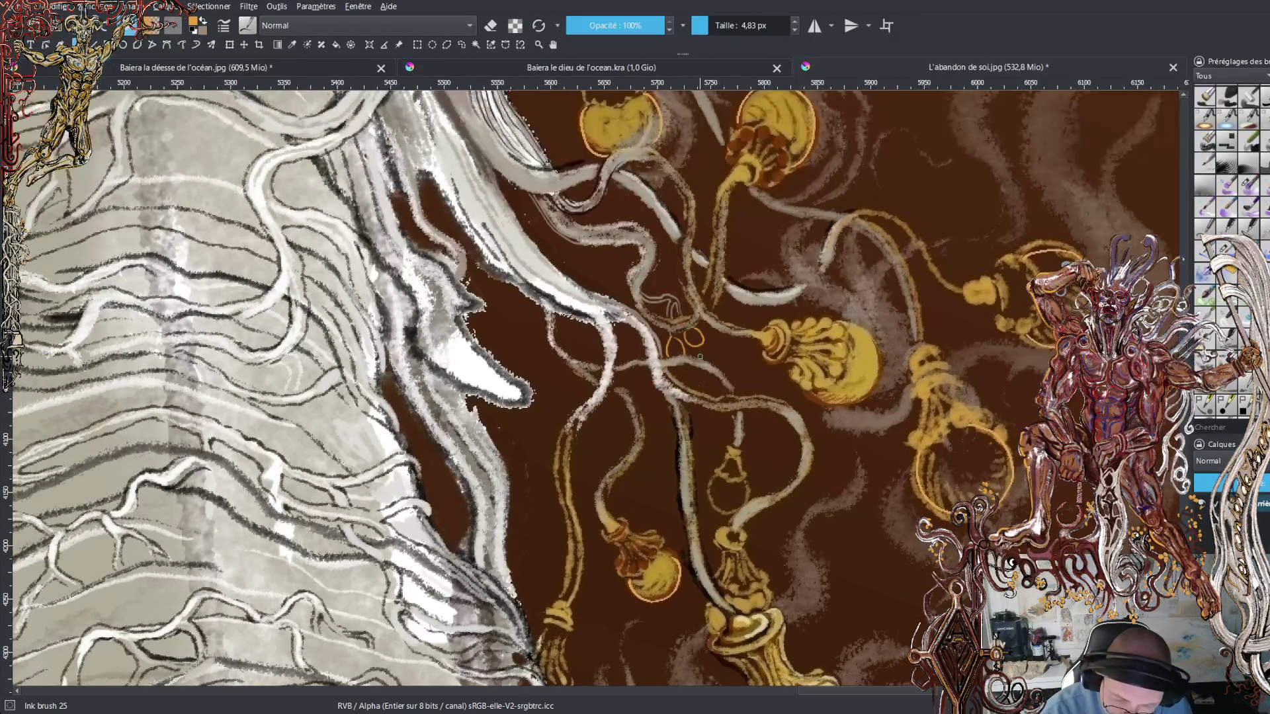
{"action": "key", "text": "ctrl+z"}
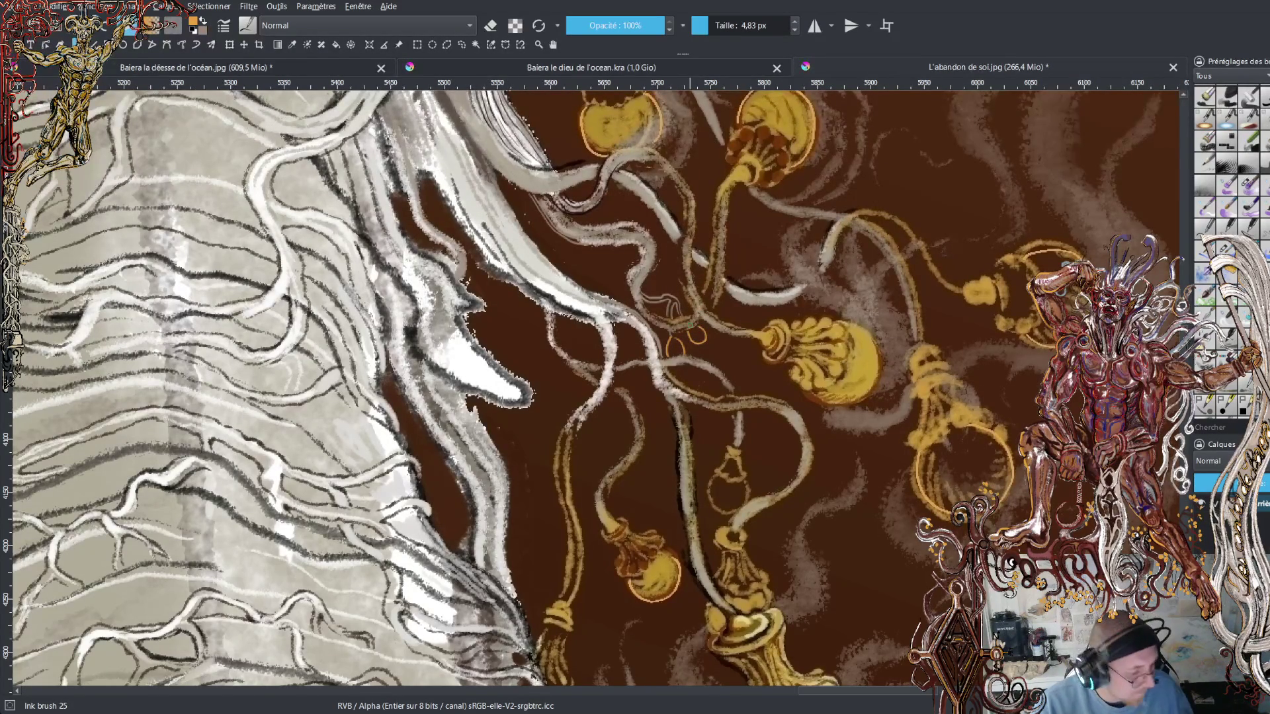
{"action": "scroll", "coordinate": [591, 389], "scroll_direction": "down", "scroll_amount": 5}
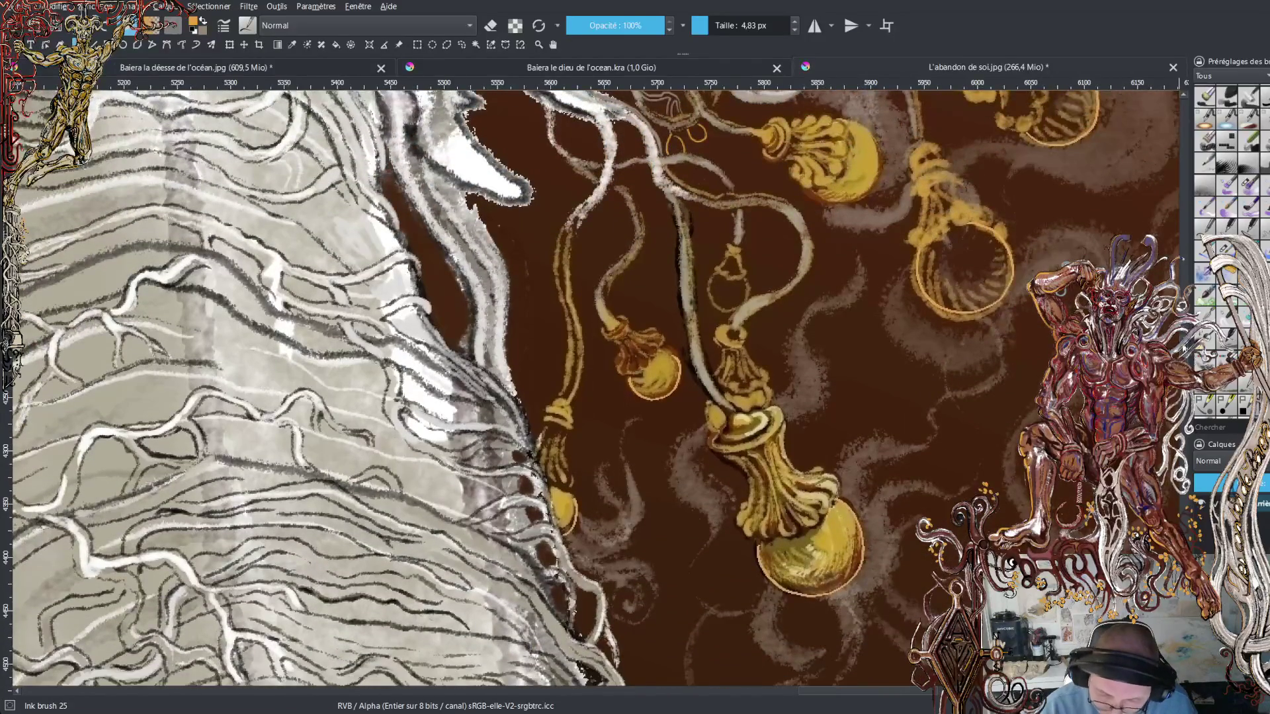
- Add orange and bright gold highlights to the gold bulb's rim, body and left neck edge
{"action": "scroll", "coordinate": [595, 389], "scroll_direction": "up", "scroll_amount": 3}
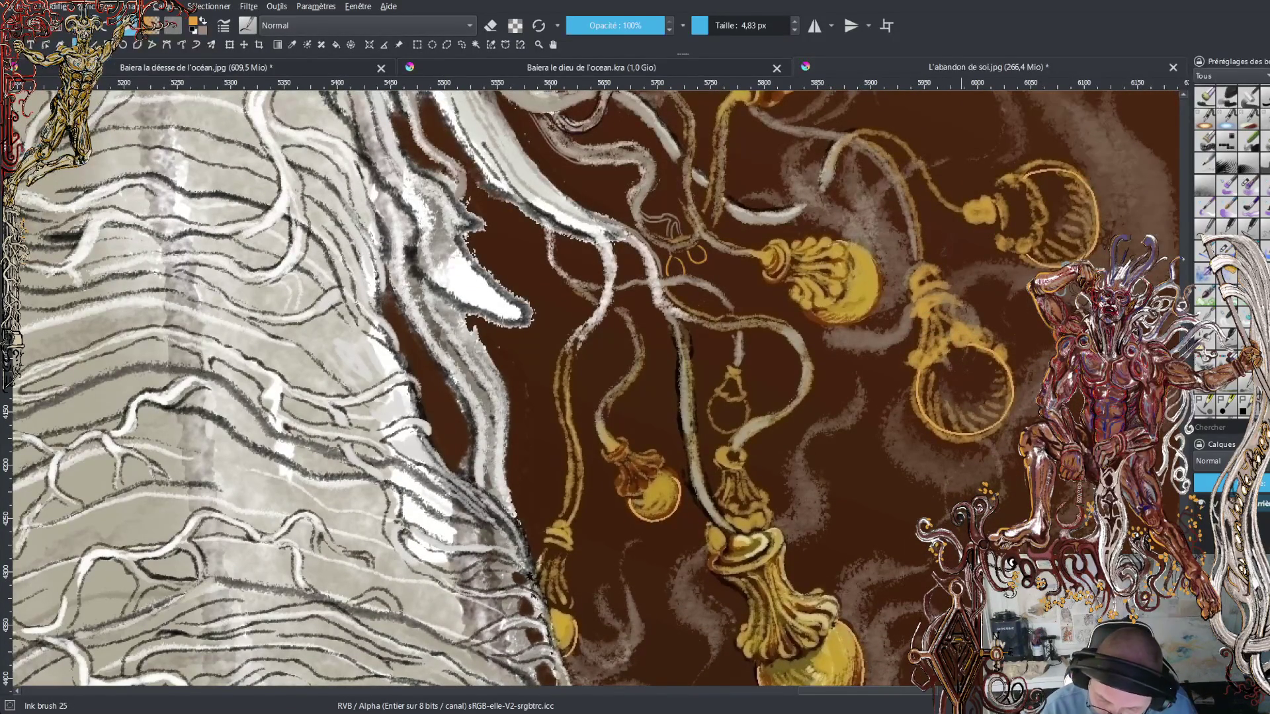
{"action": "left_click_drag", "start_coordinate": [930, 356], "coordinate": [944, 339]}
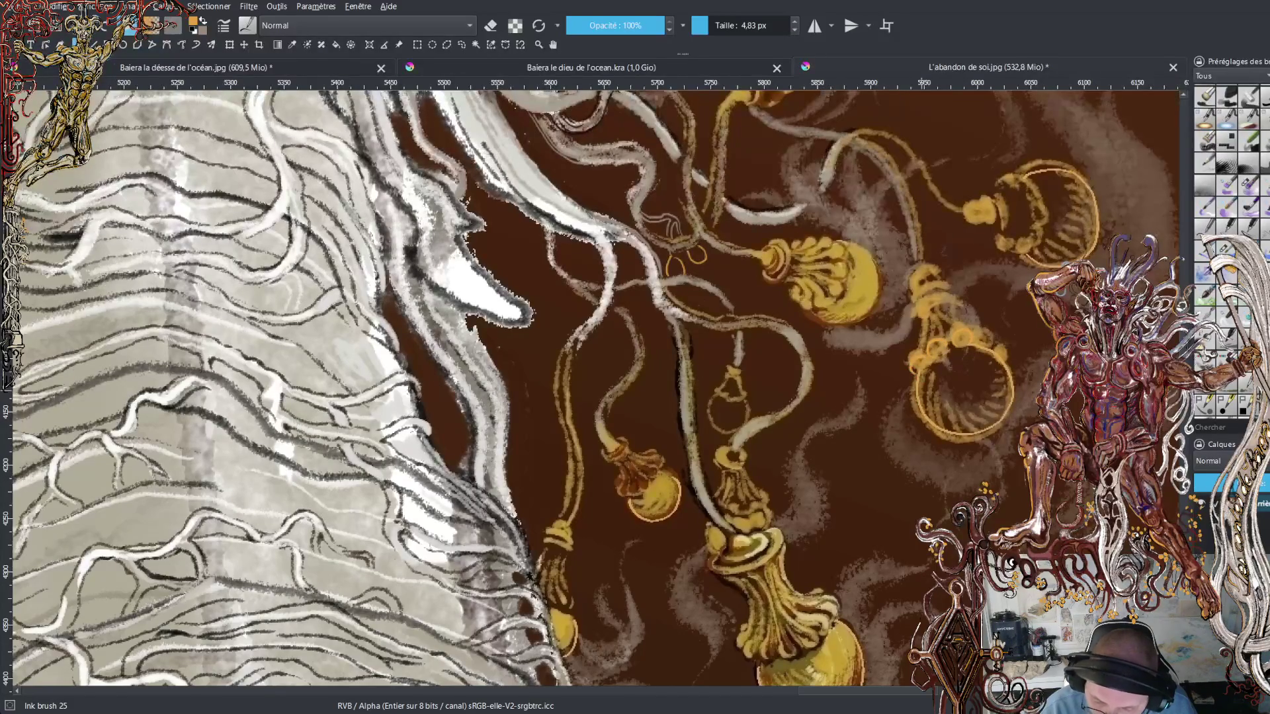
{"action": "left_click_drag", "start_coordinate": [911, 384], "coordinate": [910, 394]}
{"action": "left_click_drag", "start_coordinate": [989, 336], "coordinate": [1015, 384]}
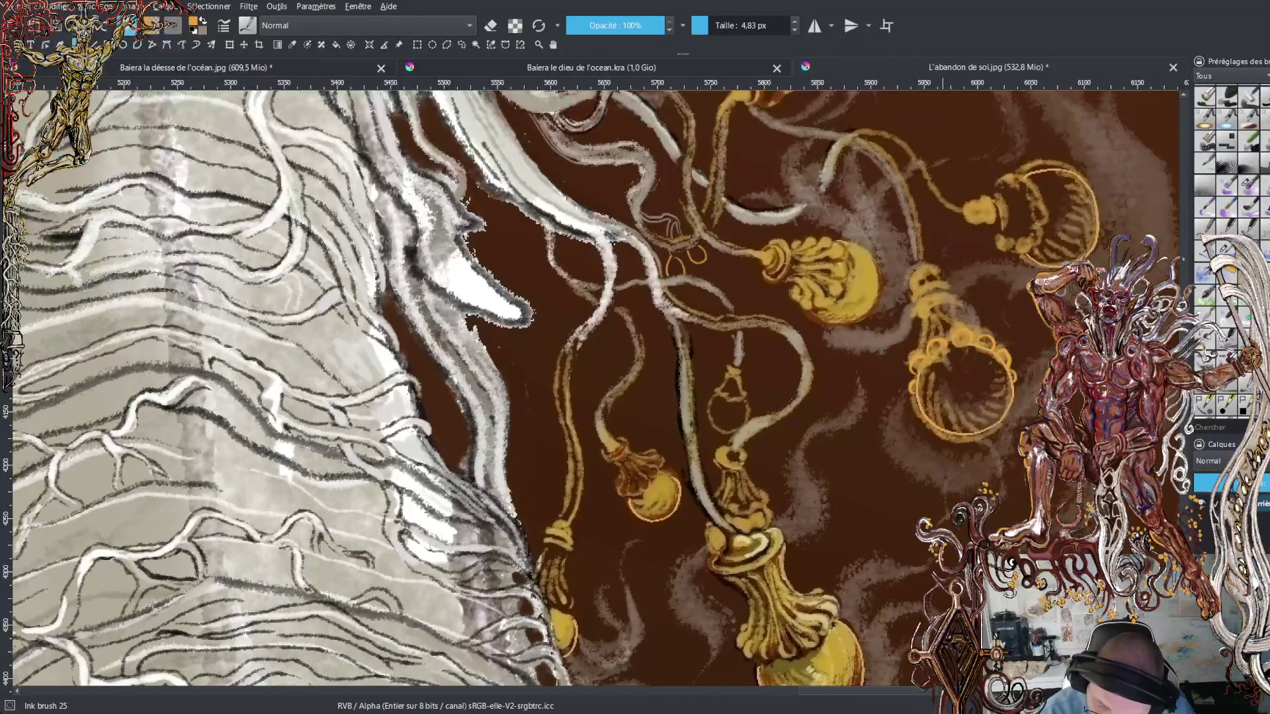
{"action": "left_click_drag", "start_coordinate": [958, 316], "coordinate": [929, 343]}
{"action": "mouse_move", "coordinate": [936, 302]}
{"action": "left_mouse_down"}
{"action": "mouse_move", "coordinate": [912, 355]}
{"action": "mouse_move", "coordinate": [919, 343]}
{"action": "left_mouse_up"}
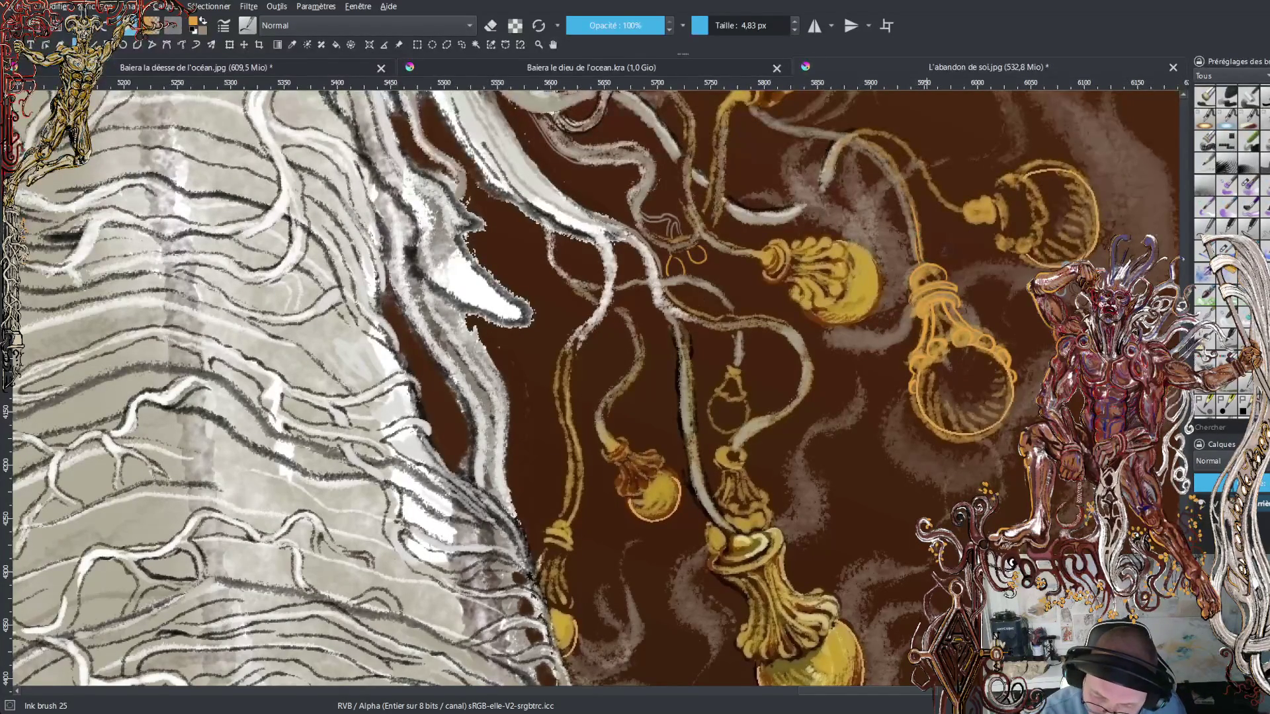
- Highlight the rope and a cord with light strokes, then draw an orange tassel line beside the cord
{"action": "left_click_drag", "start_coordinate": [919, 224], "coordinate": [920, 239]}
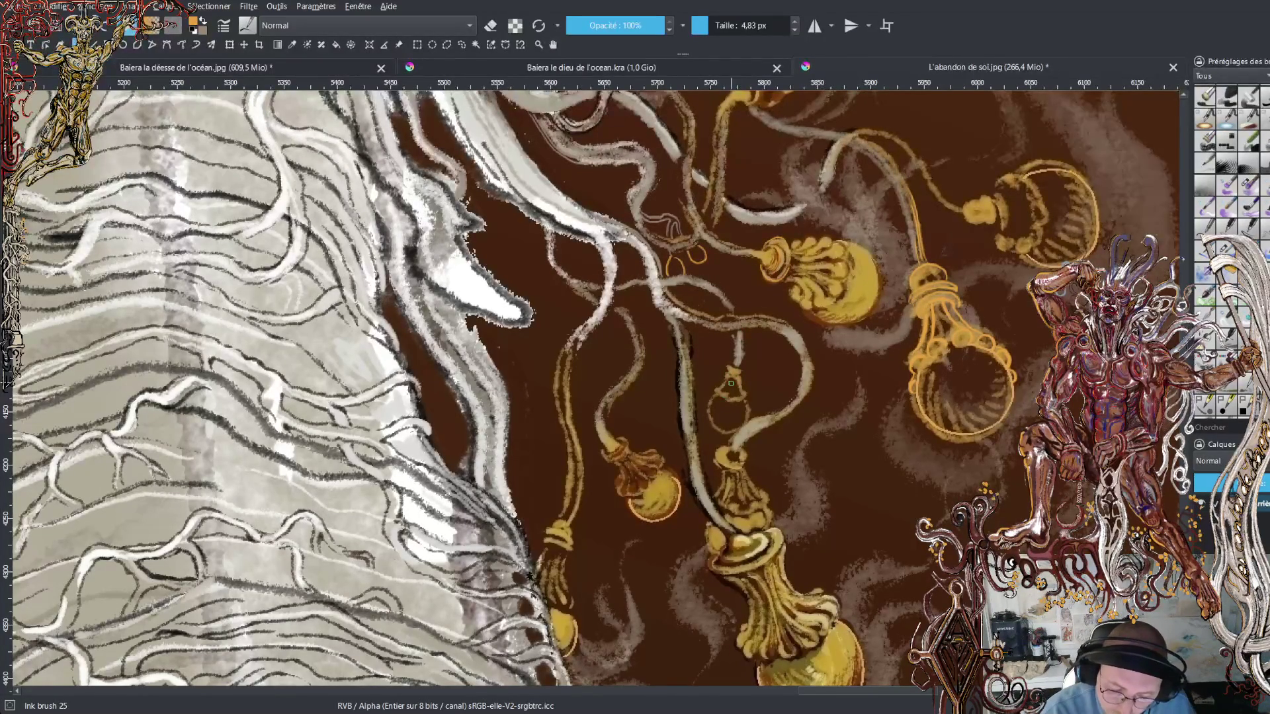
{"action": "mouse_move", "coordinate": [730, 381]}
{"action": "left_mouse_down"}
{"action": "mouse_move", "coordinate": [721, 405]}
{"action": "mouse_move", "coordinate": [733, 381]}
{"action": "mouse_move", "coordinate": [736, 404]}
{"action": "mouse_move", "coordinate": [737, 380]}
{"action": "mouse_move", "coordinate": [748, 405]}
{"action": "mouse_move", "coordinate": [719, 390]}
{"action": "left_mouse_up"}
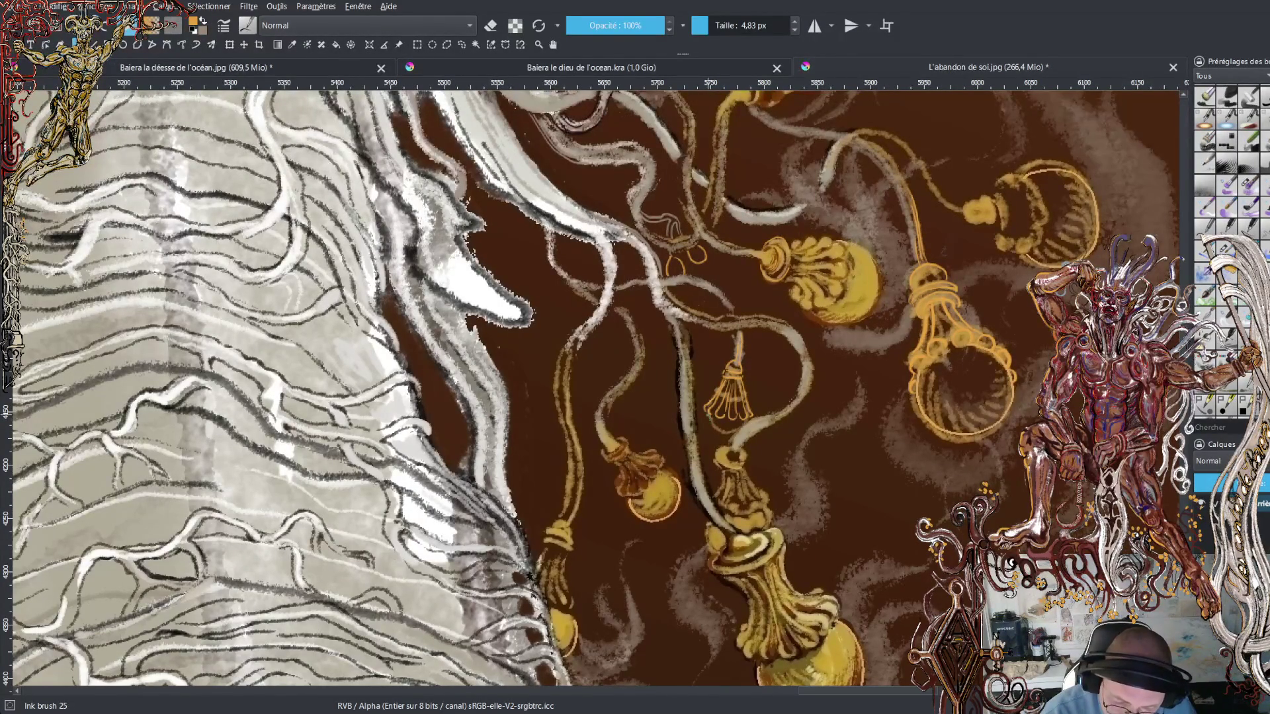
{"action": "left_click_drag", "start_coordinate": [701, 425], "coordinate": [714, 454]}
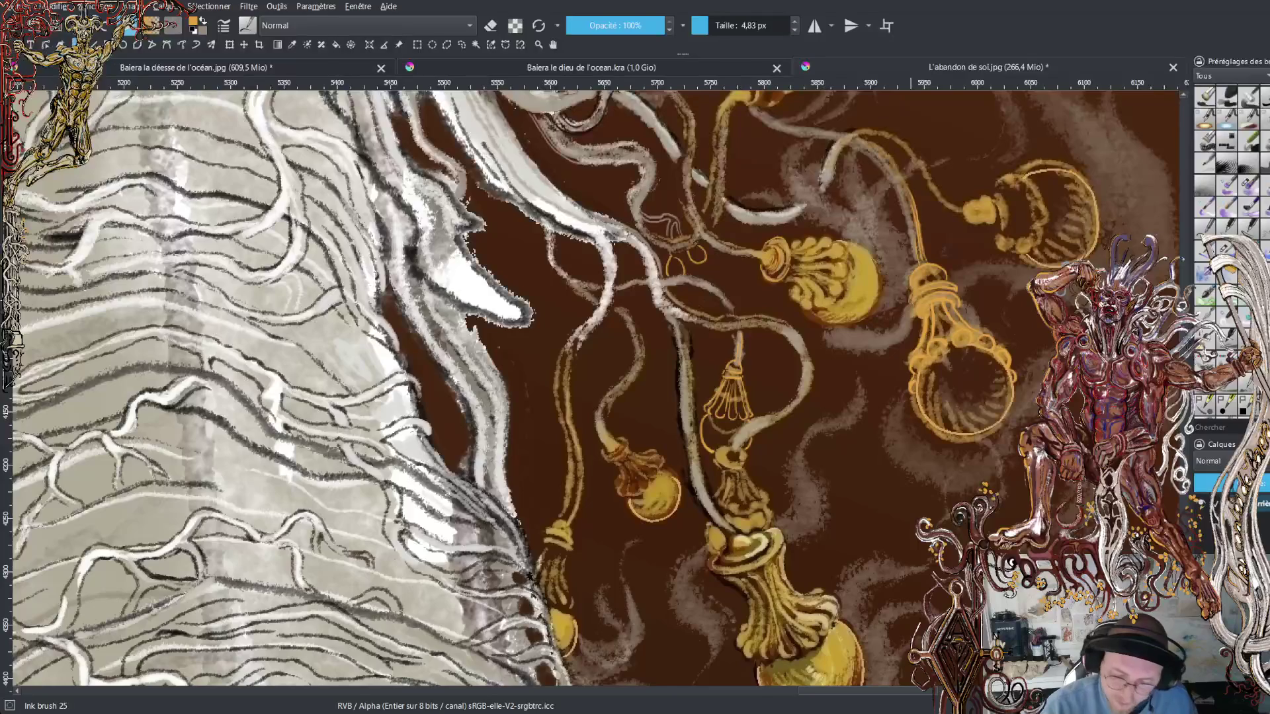
{"action": "scroll", "coordinate": [529, 576], "scroll_direction": "up", "scroll_amount": 10}
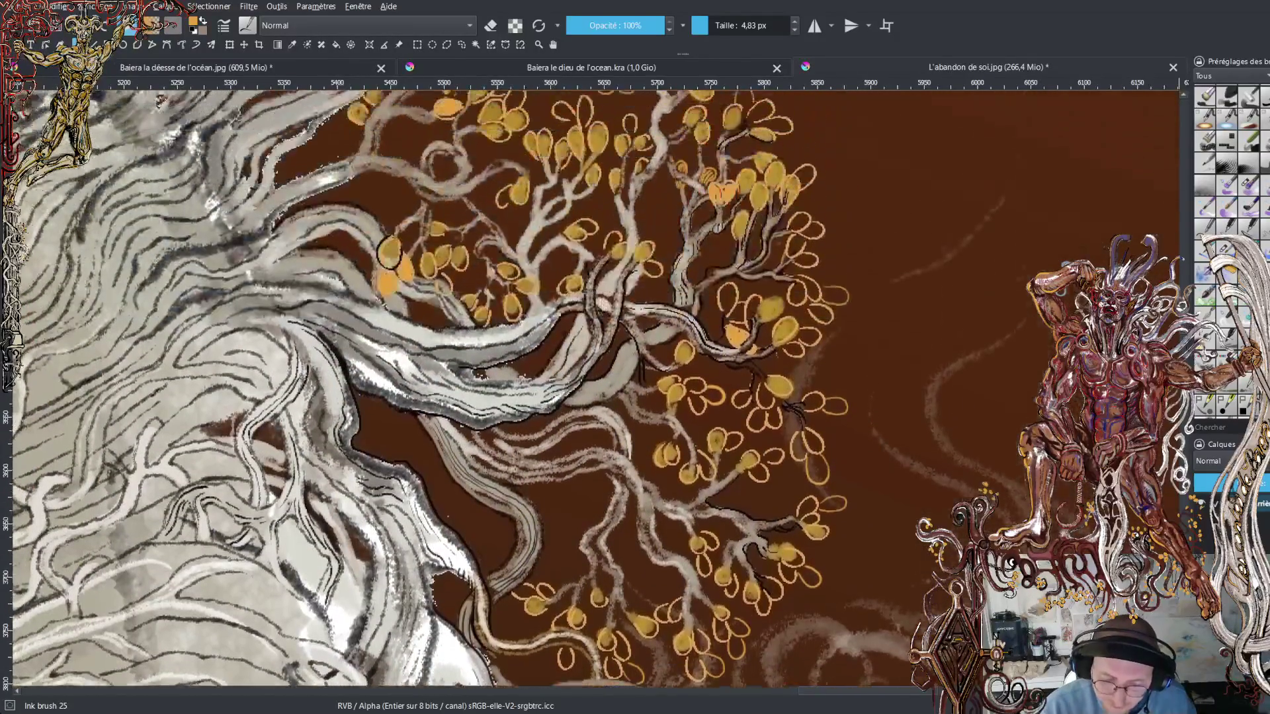
- Zoom out until the entire L'abandon de soi painting, figure, hair and golden trees, is visible
{"action": "scroll", "coordinate": [389, 429], "scroll_direction": "up", "scroll_amount": 6}
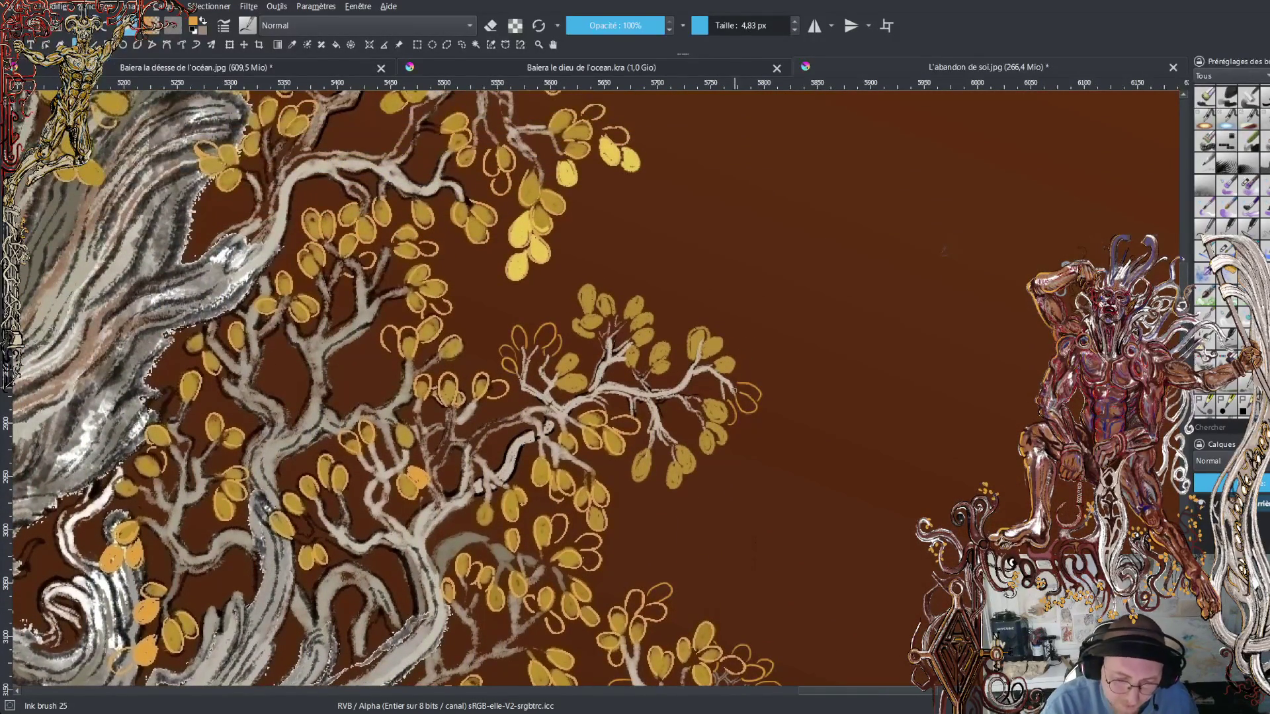
{"action": "scroll", "coordinate": [734, 420], "scroll_direction": "down", "scroll_amount": 4}
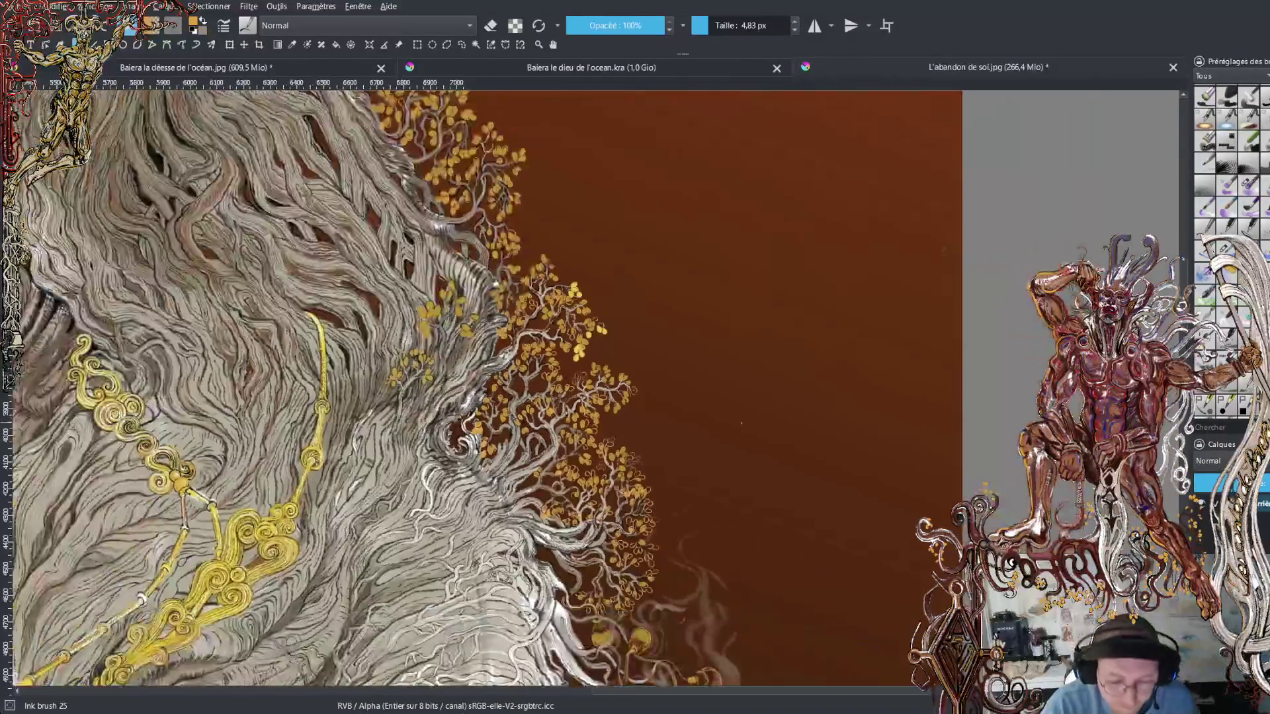
{"action": "scroll", "coordinate": [741, 423], "scroll_direction": "down", "scroll_amount": 2}
{"action": "scroll", "coordinate": [716, 572], "scroll_direction": "down", "scroll_amount": 4}
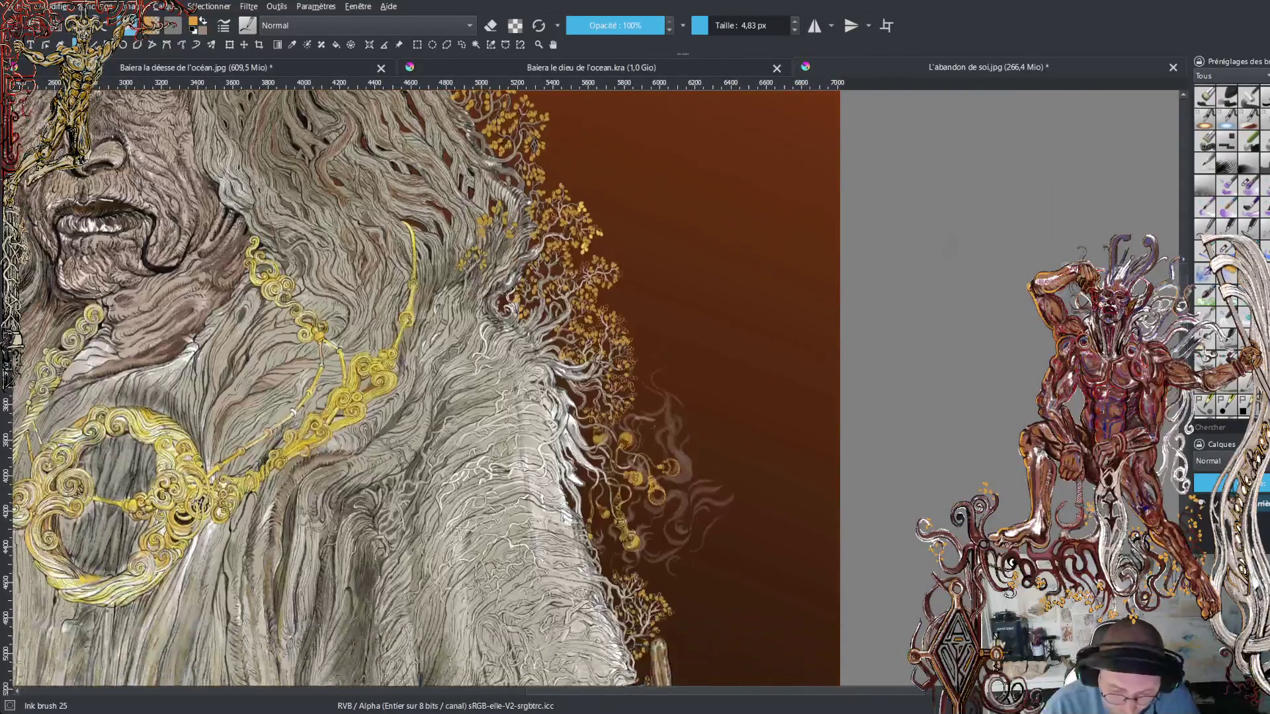
{"action": "scroll", "coordinate": [397, 390], "scroll_direction": "down", "scroll_amount": 5}
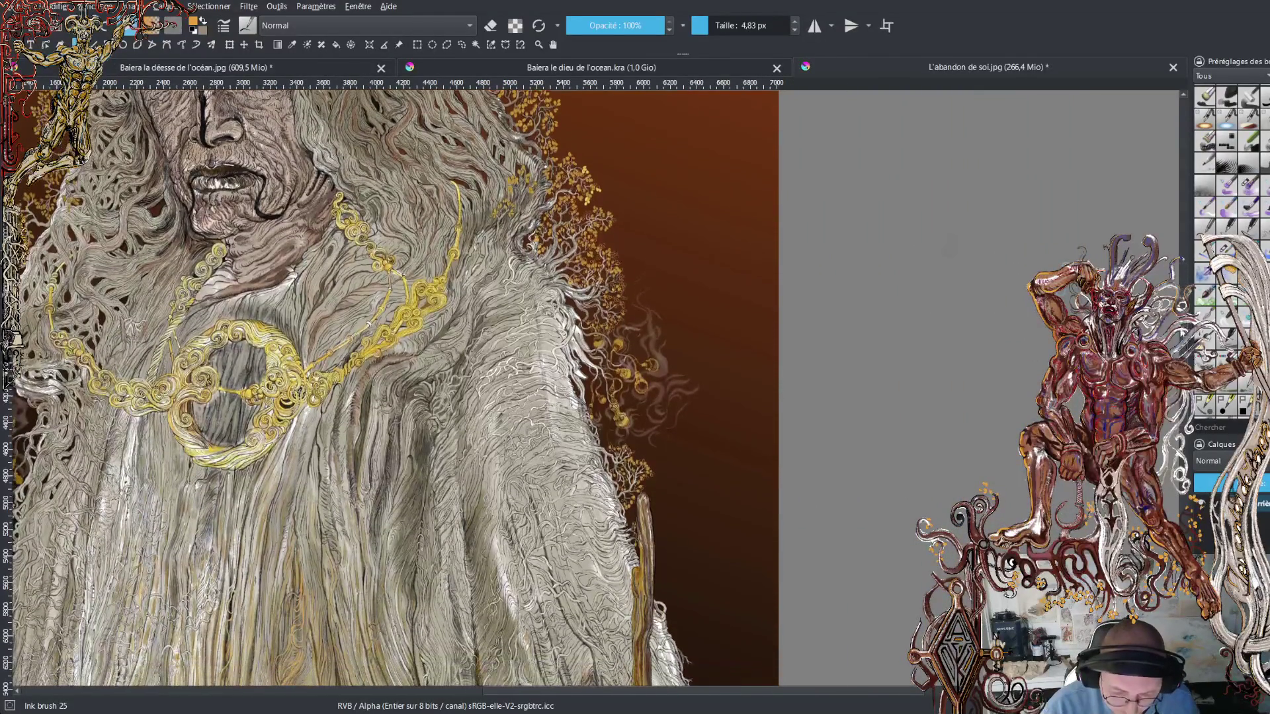
{"action": "scroll", "coordinate": [397, 390], "scroll_direction": "down", "scroll_amount": 3}
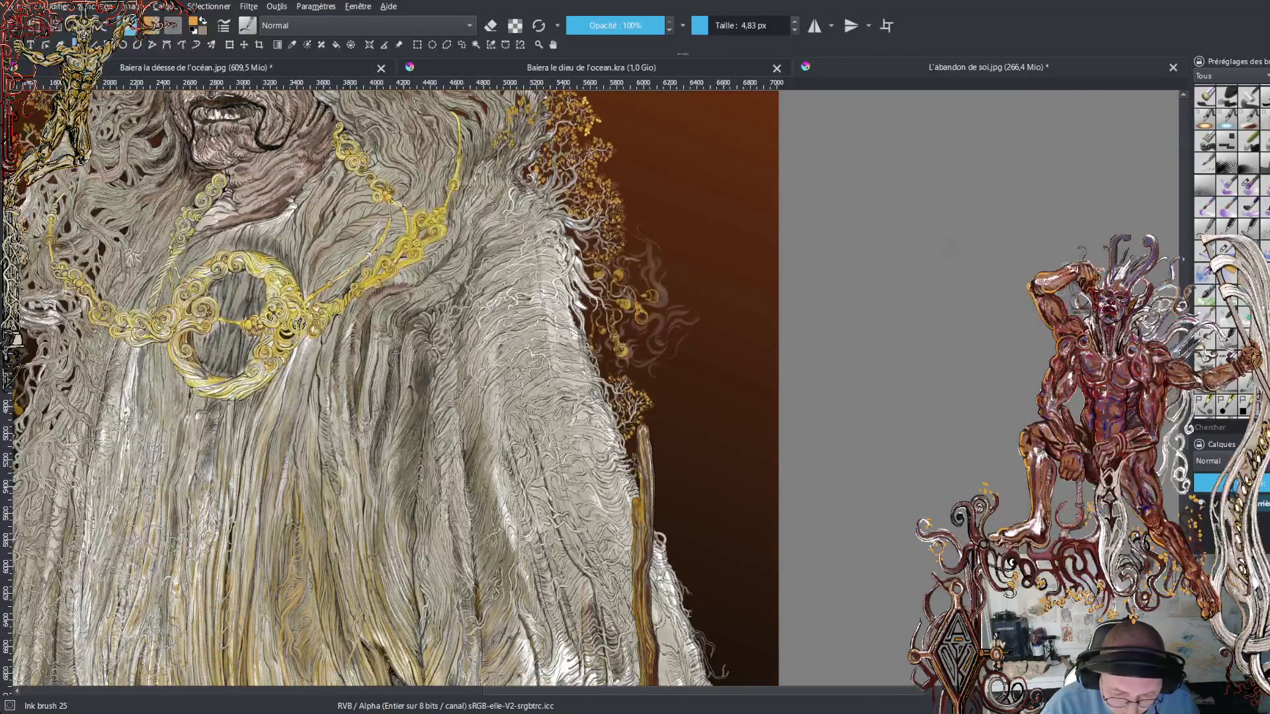
{"action": "scroll", "coordinate": [397, 391], "scroll_direction": "down", "scroll_amount": 4}
{"action": "scroll", "coordinate": [453, 371], "scroll_direction": "down", "scroll_amount": 1}
{"action": "scroll", "coordinate": [453, 371], "scroll_direction": "up", "scroll_amount": 5}
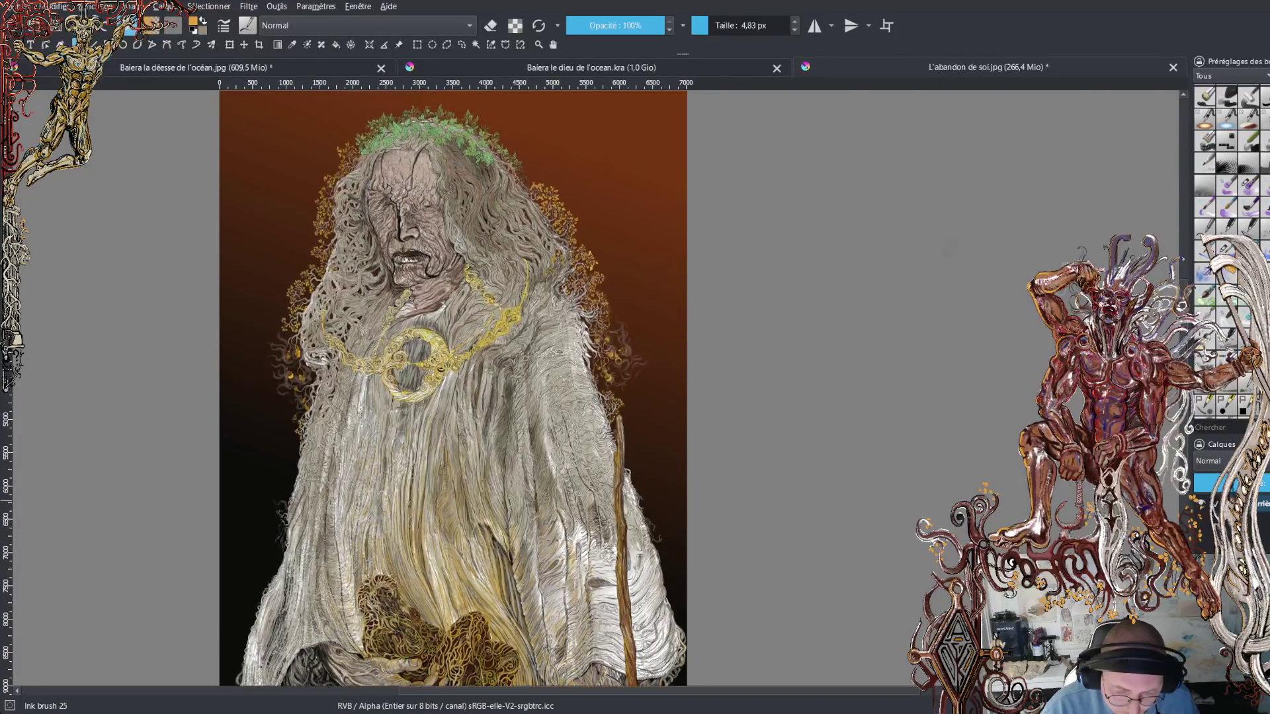
{"action": "scroll", "coordinate": [575, 323], "scroll_direction": "up", "scroll_amount": 6}
{"action": "scroll", "coordinate": [575, 324], "scroll_direction": "up", "scroll_amount": 3}
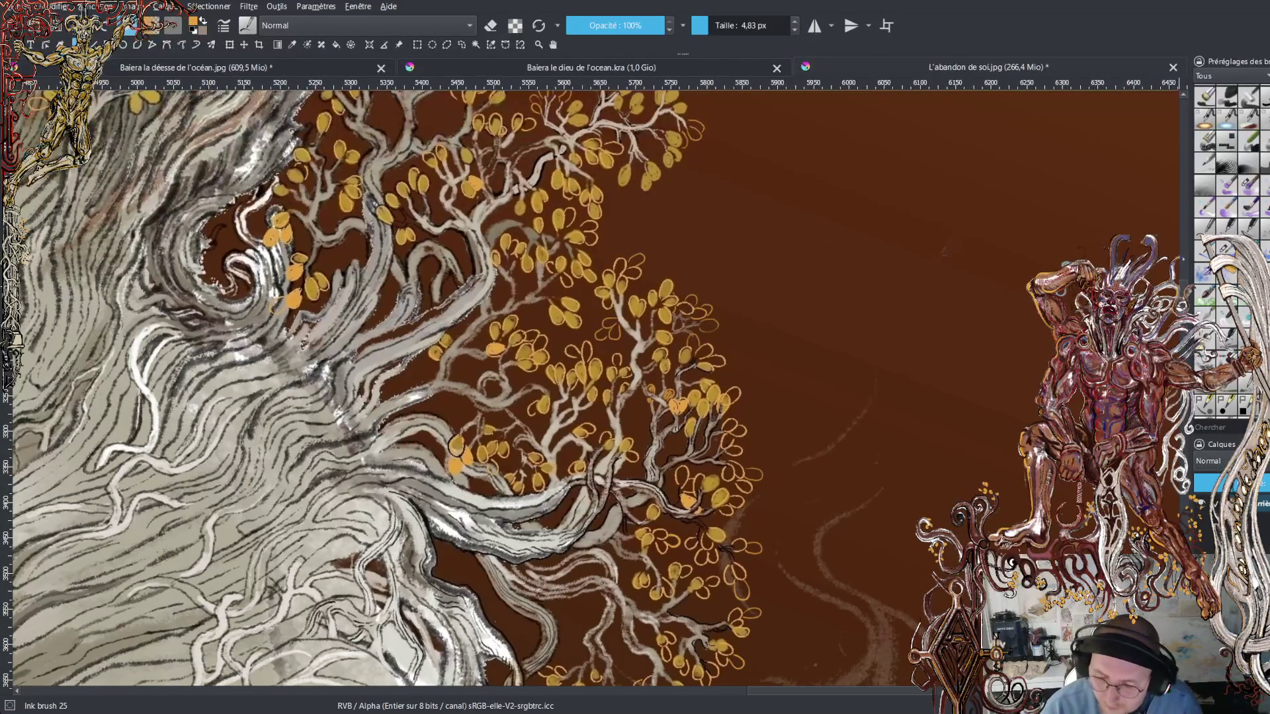
- Zoom in on the yellow-leaved branches and swap colours twice so orange stays the foreground colour
{"action": "scroll", "coordinate": [742, 561], "scroll_direction": "up", "scroll_amount": 4}
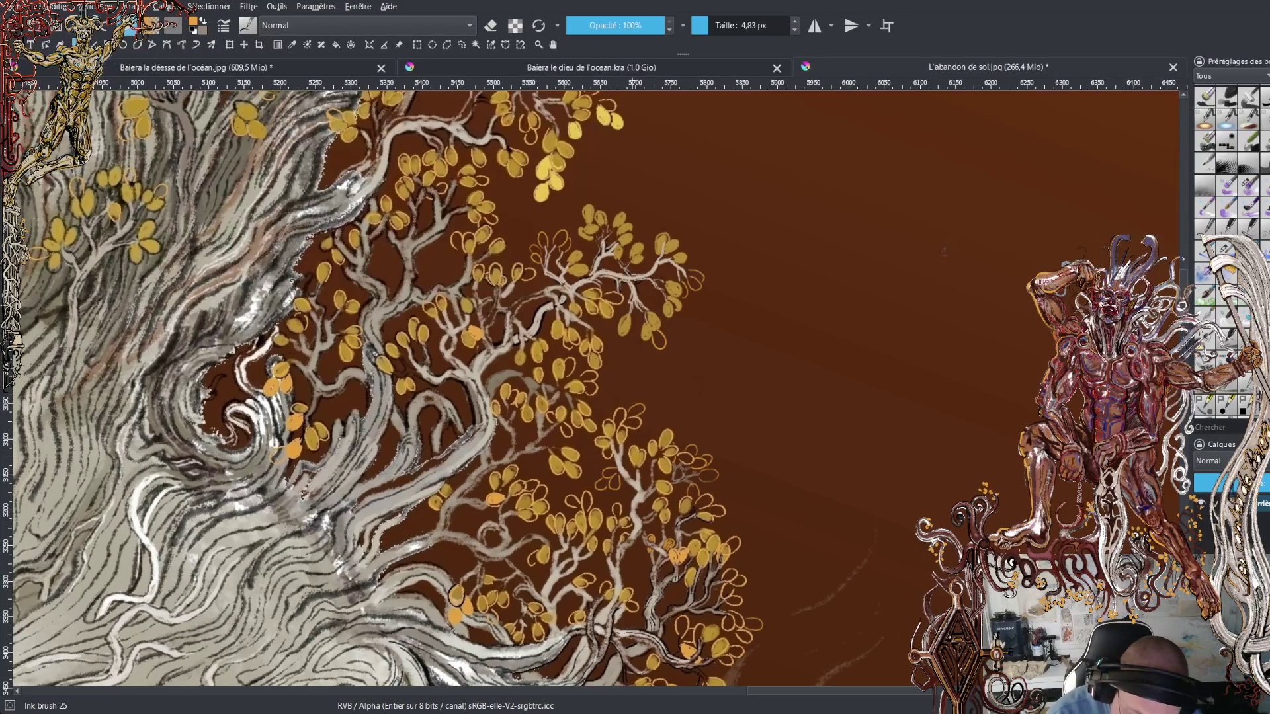
{"action": "key", "text": "x"}
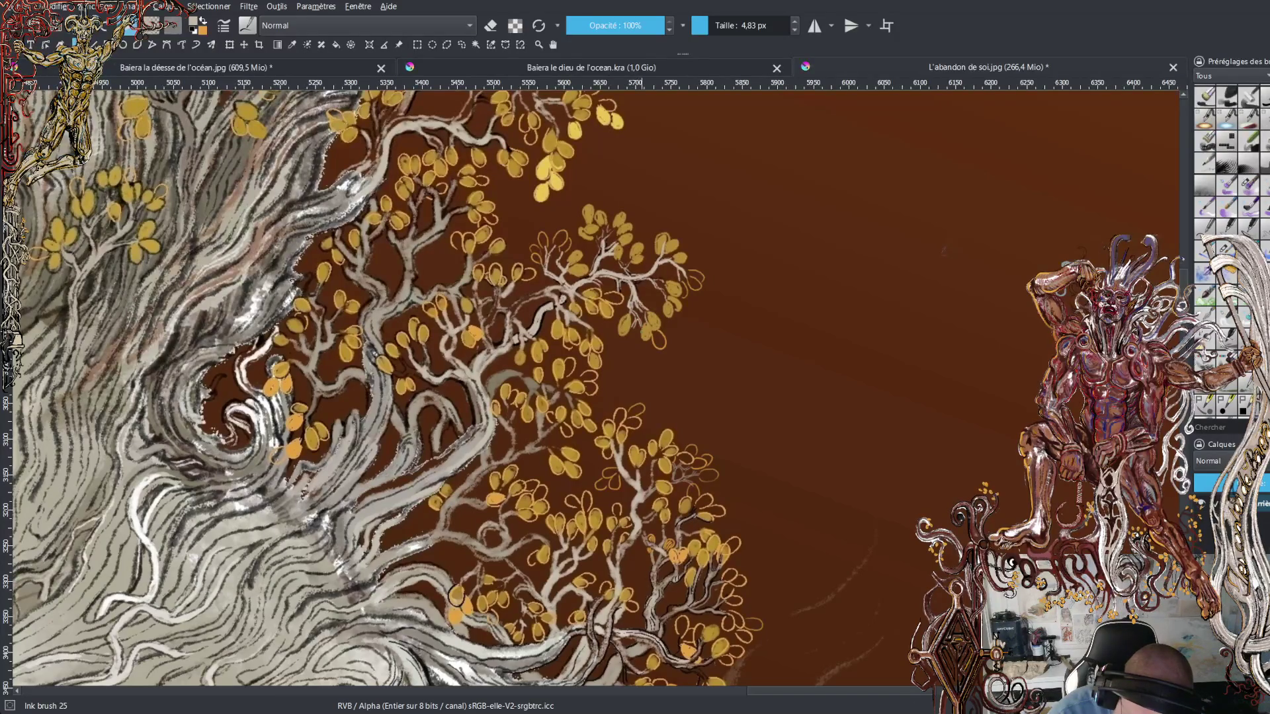
{"action": "key", "text": "x"}
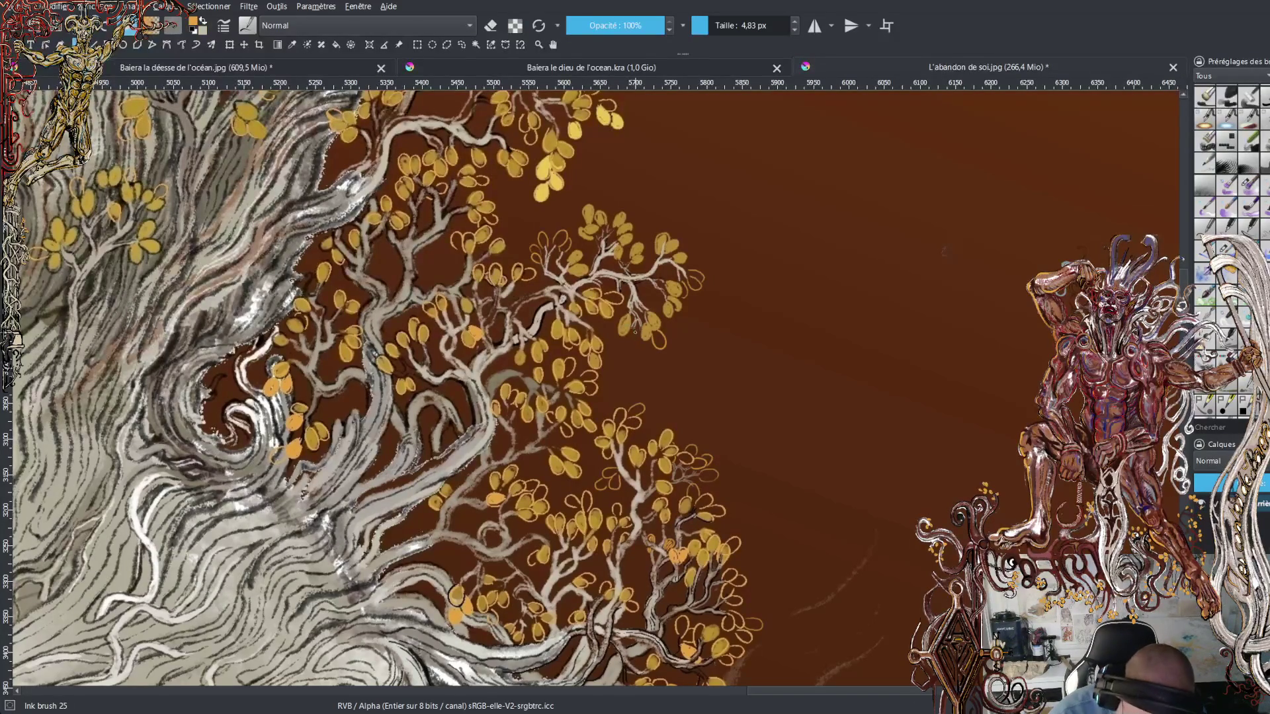
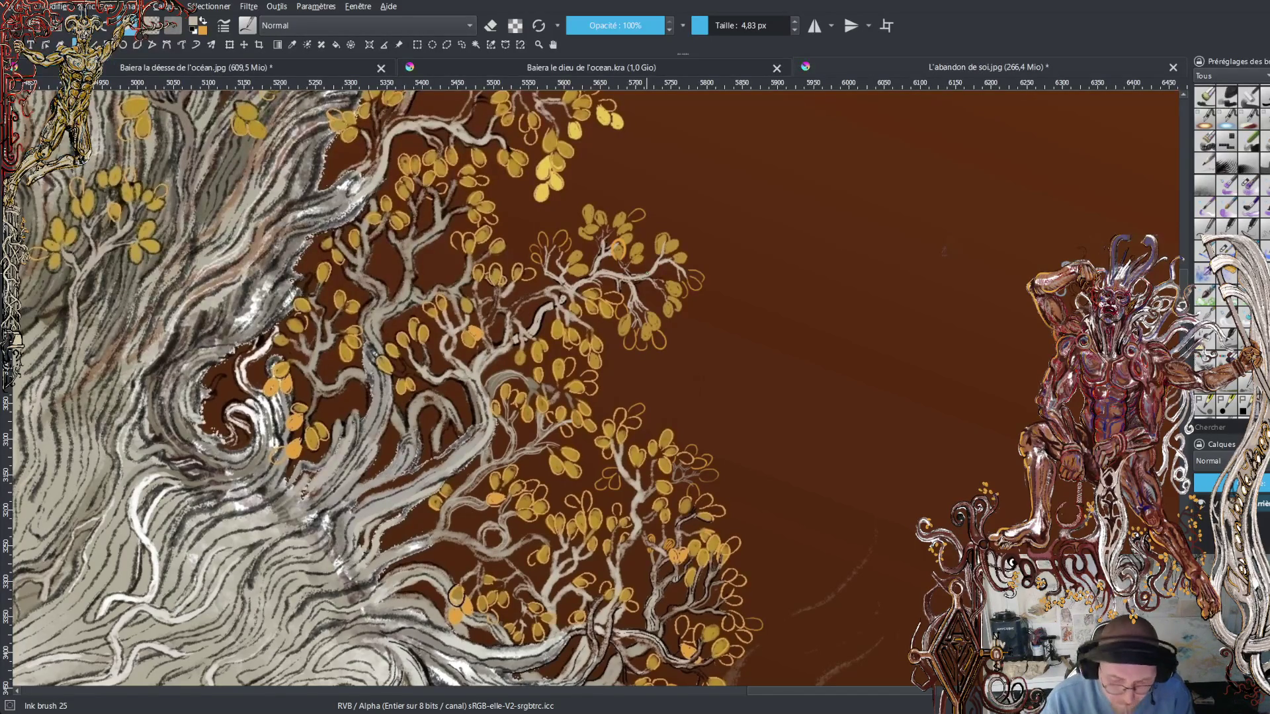
- Scroll over the golden-leaf tree and zoom out to reveal the goddess's face, chest and gold pendant
{"action": "scroll", "coordinate": [596, 390], "scroll_direction": "down", "scroll_amount": 5}
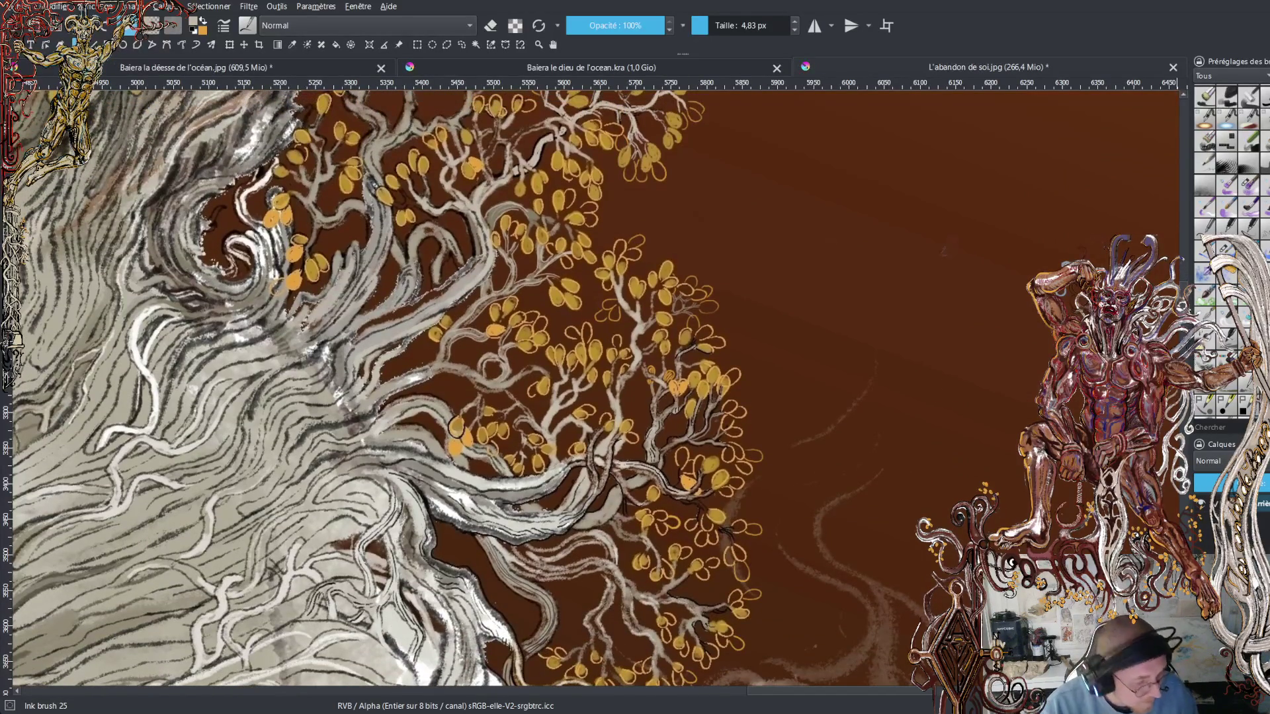
{"action": "scroll", "coordinate": [516, 390], "scroll_direction": "down", "scroll_amount": 1}
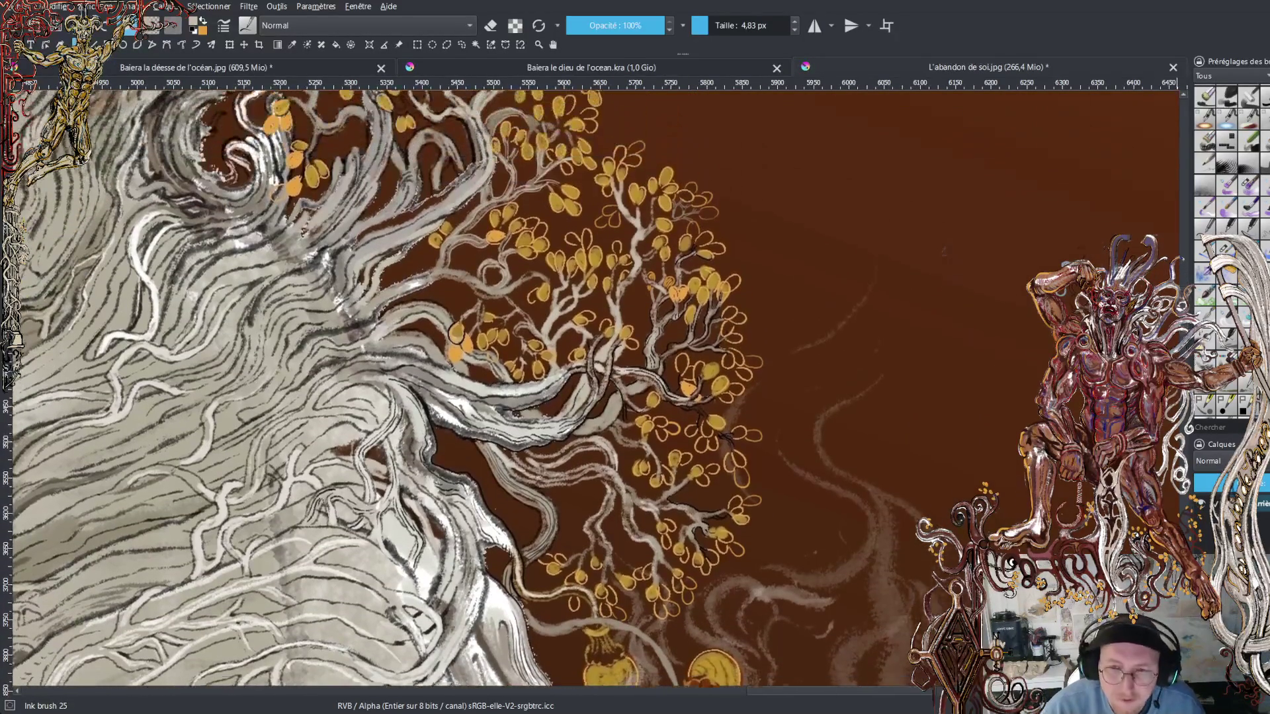
{"action": "scroll", "coordinate": [589, 390], "scroll_direction": "up", "scroll_amount": 1}
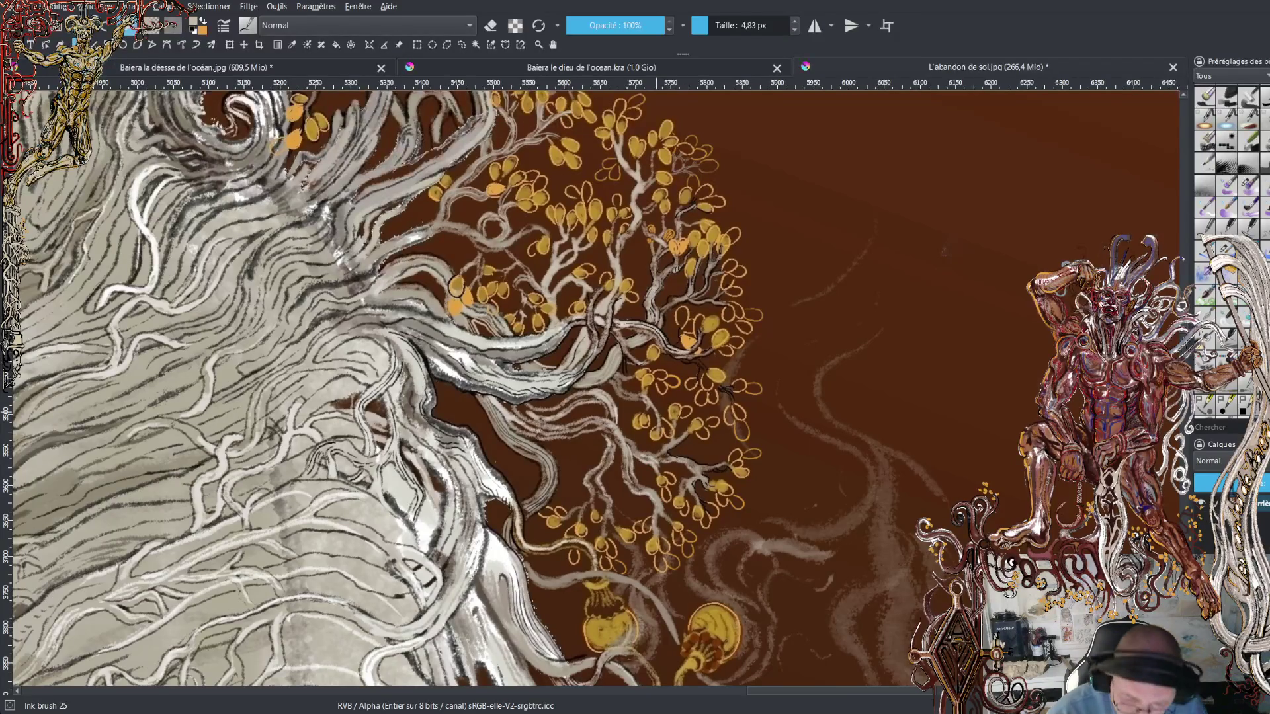
{"action": "key", "text": "minus"}
{"action": "key", "text": "minus"}
{"action": "key", "text": "minus"}
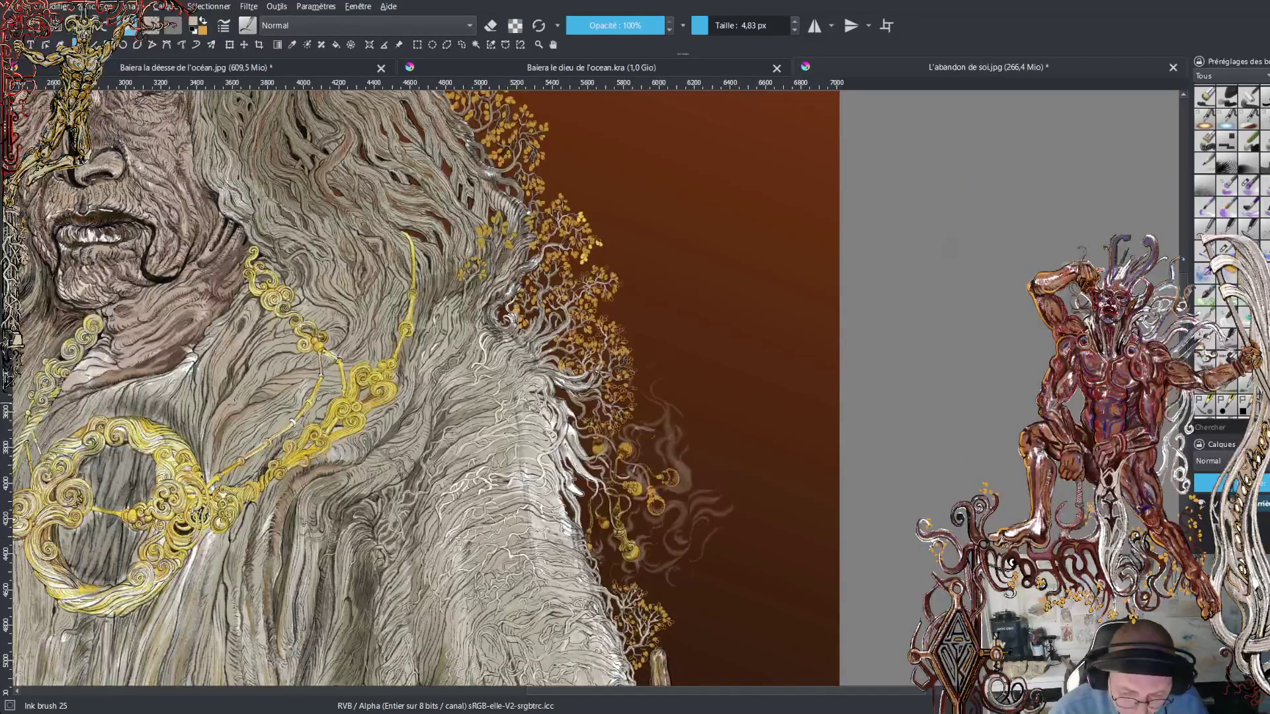
- Zoom in on the robe edge and its hanging gold bells
{"action": "scroll", "coordinate": [372, 389], "scroll_direction": "down", "scroll_amount": 5}
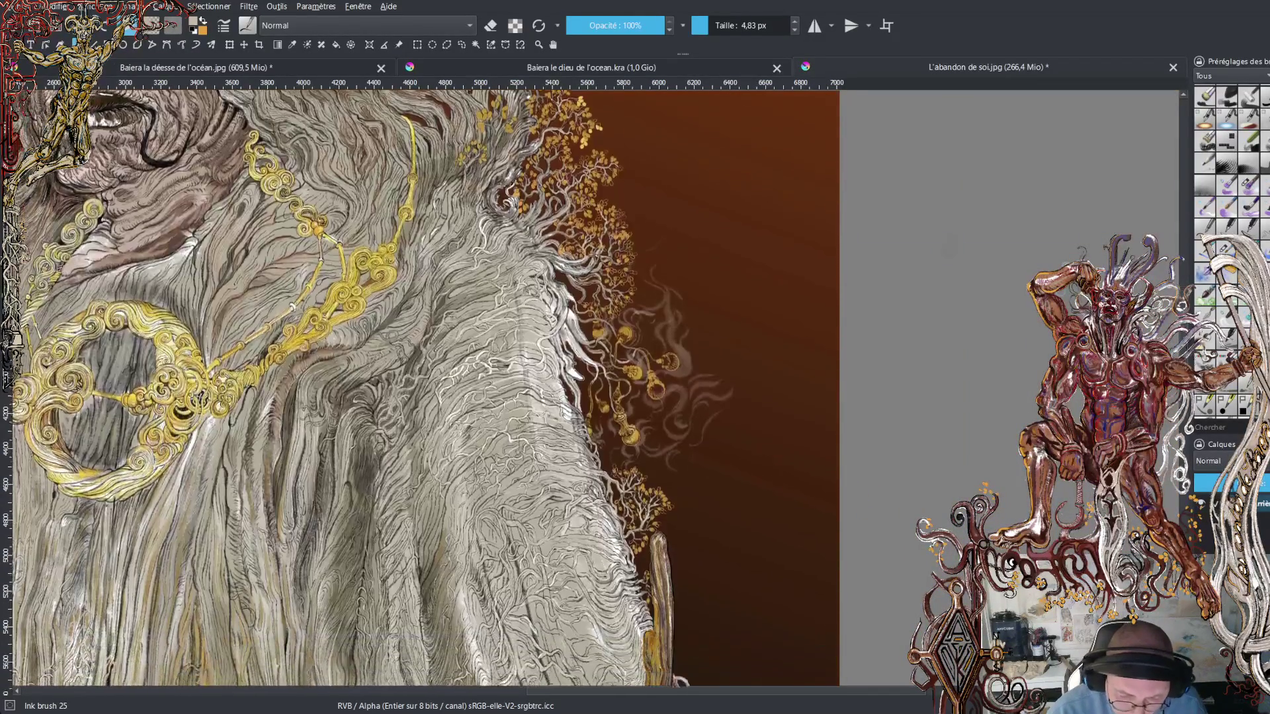
{"action": "scroll", "coordinate": [370, 391], "scroll_direction": "up", "scroll_amount": 2}
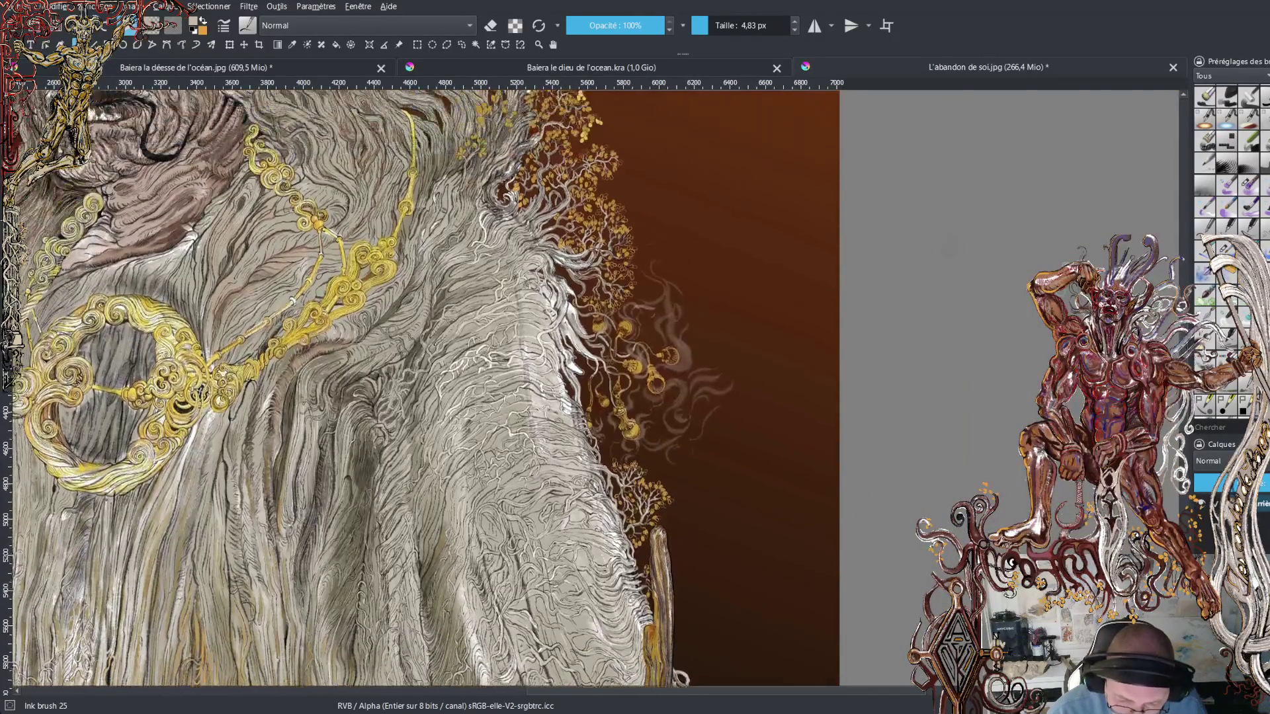
{"action": "key", "text": "plus"}
{"action": "key", "text": "plus"}
{"action": "scroll", "coordinate": [549, 389], "scroll_direction": "down", "scroll_amount": 3}
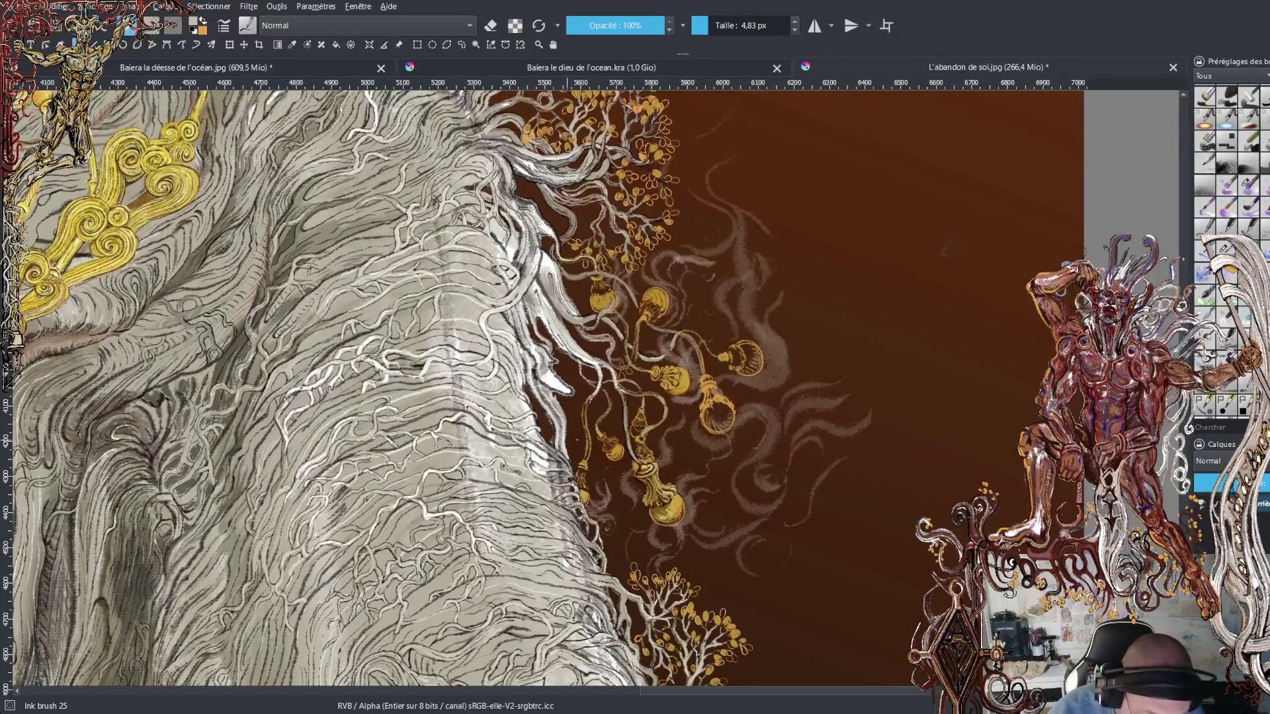
- Scroll back up to the silvery branches and widen the view around the golden leaves
{"action": "scroll", "coordinate": [397, 391], "scroll_direction": "down", "scroll_amount": 5}
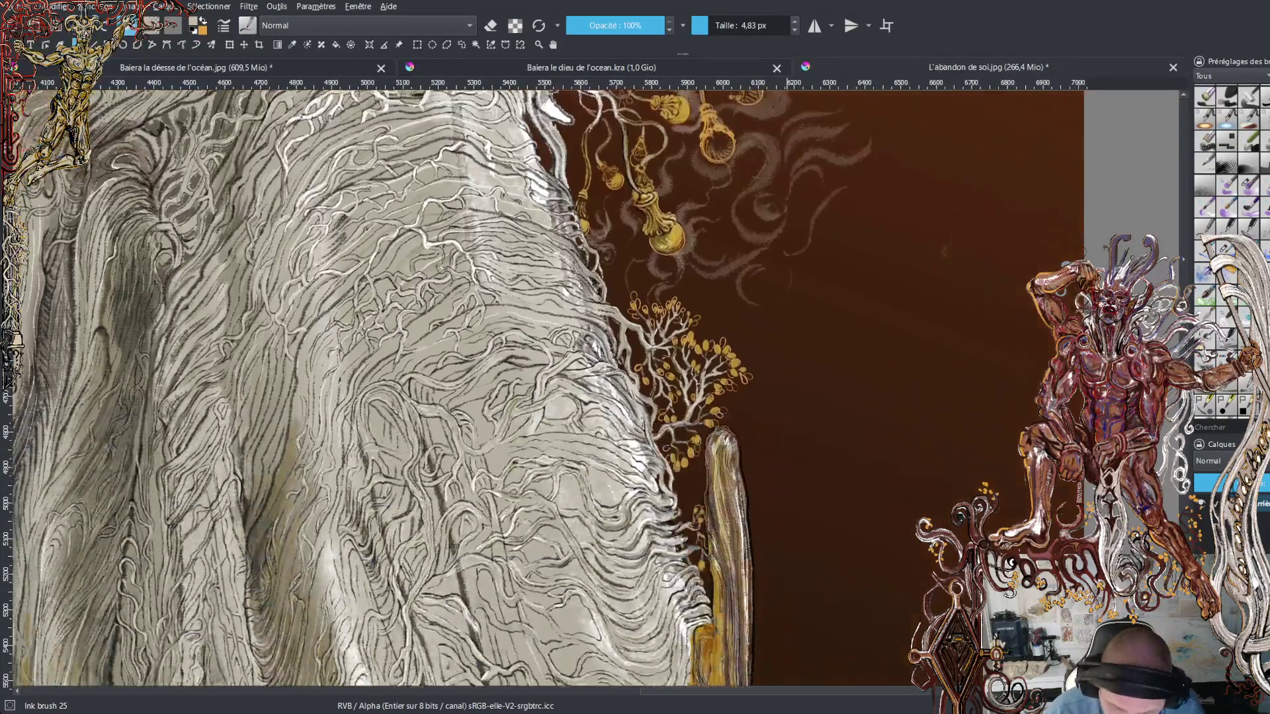
{"action": "scroll", "coordinate": [436, 390], "scroll_direction": "up", "scroll_amount": 8}
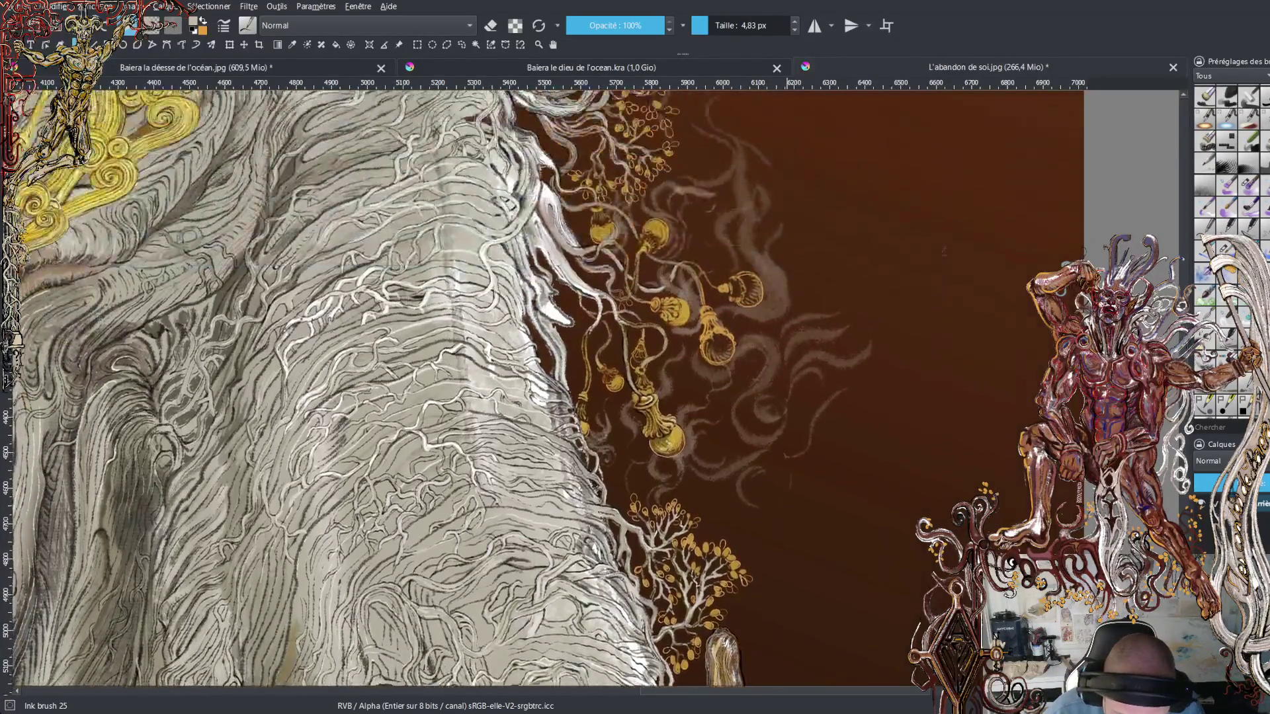
{"action": "scroll", "coordinate": [542, 391], "scroll_direction": "up", "scroll_amount": 4}
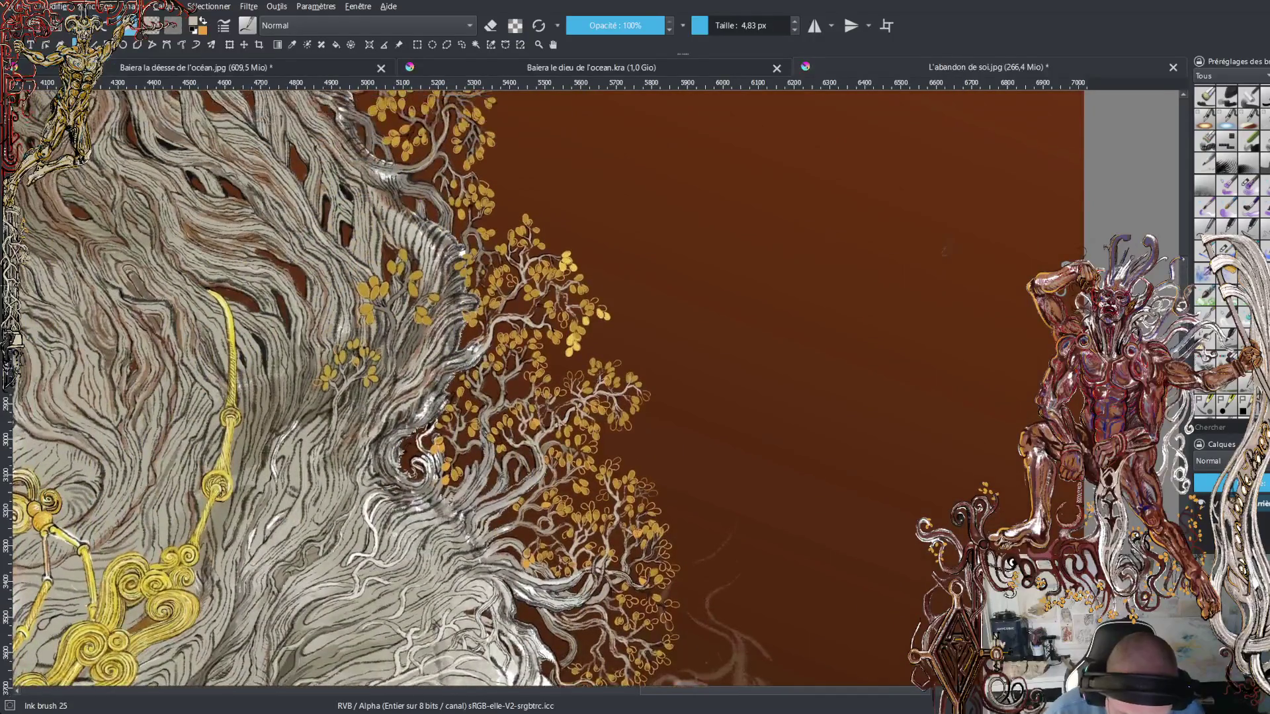
{"action": "scroll", "coordinate": [542, 390], "scroll_direction": "up", "scroll_amount": 3, "text": "ctrl"}
{"action": "key", "text": "minus"}
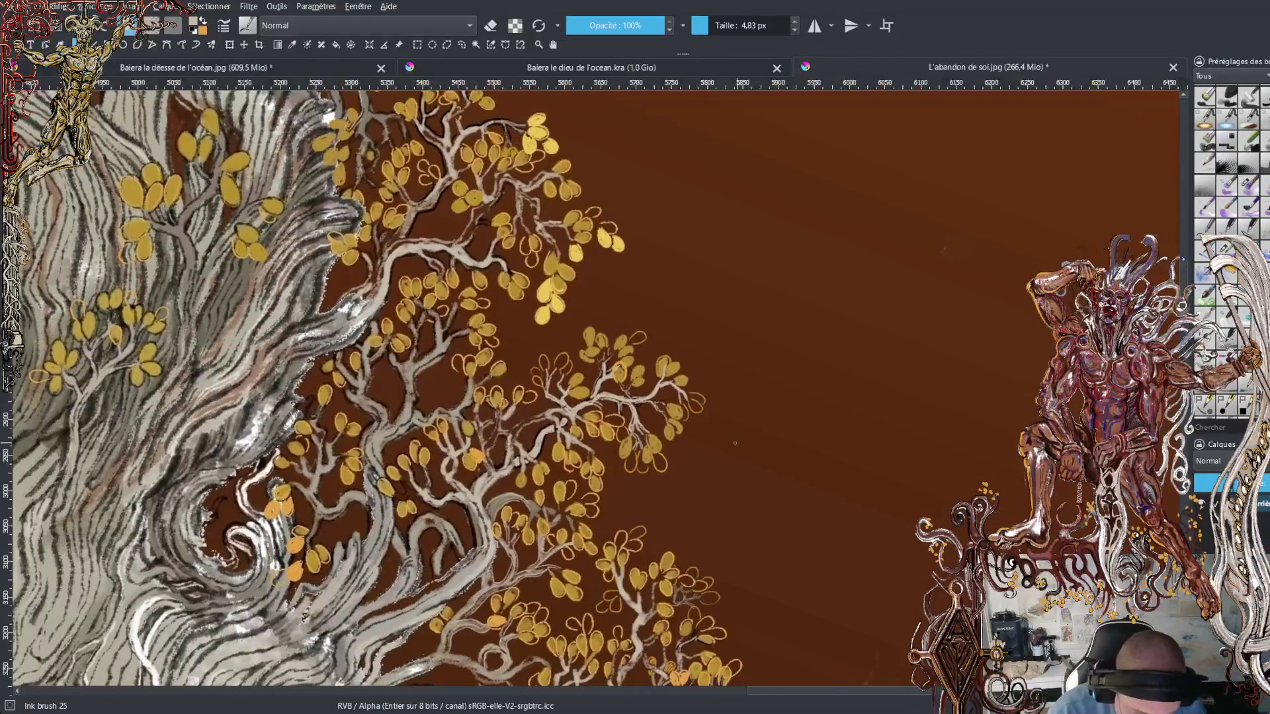
- Zoom back in on the golden leaves and pan right to bring the robe's gold rope alongside
{"action": "key", "text": "plus"}
{"action": "left_click_drag", "start_coordinate": [760, 693], "coordinate": [724, 691]}
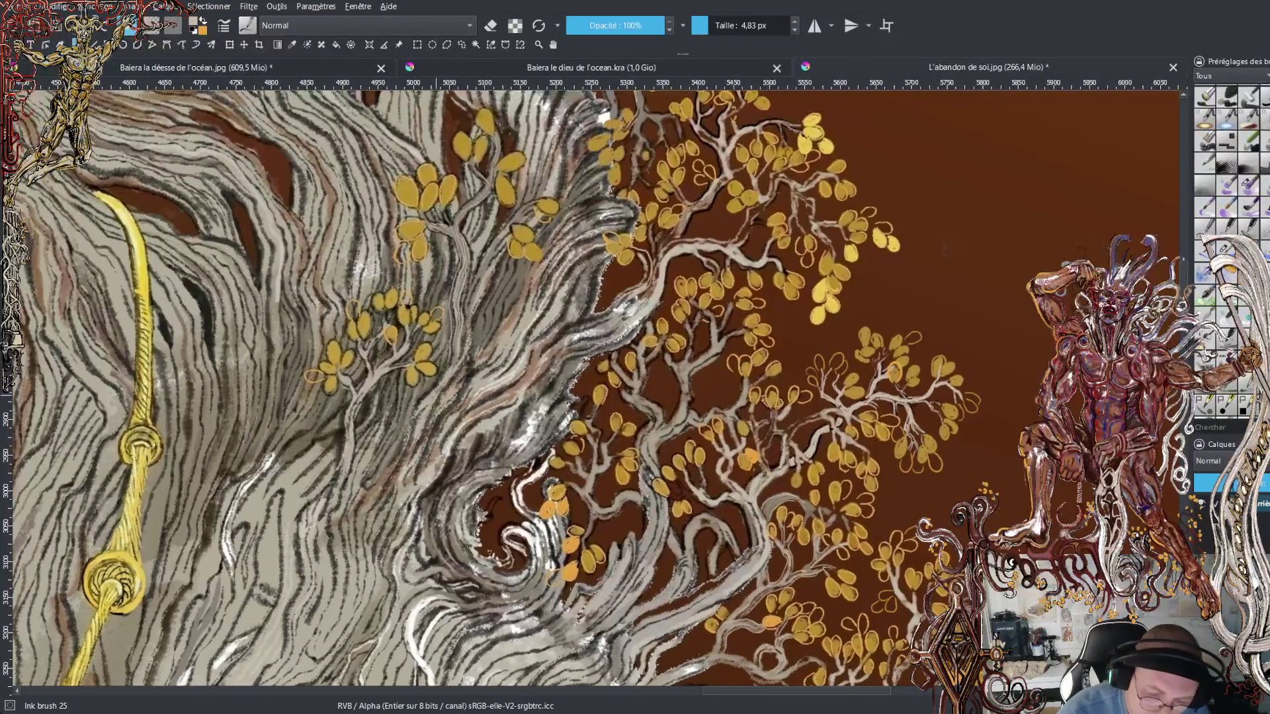
{"action": "scroll", "coordinate": [503, 387], "scroll_direction": "up", "scroll_amount": 5}
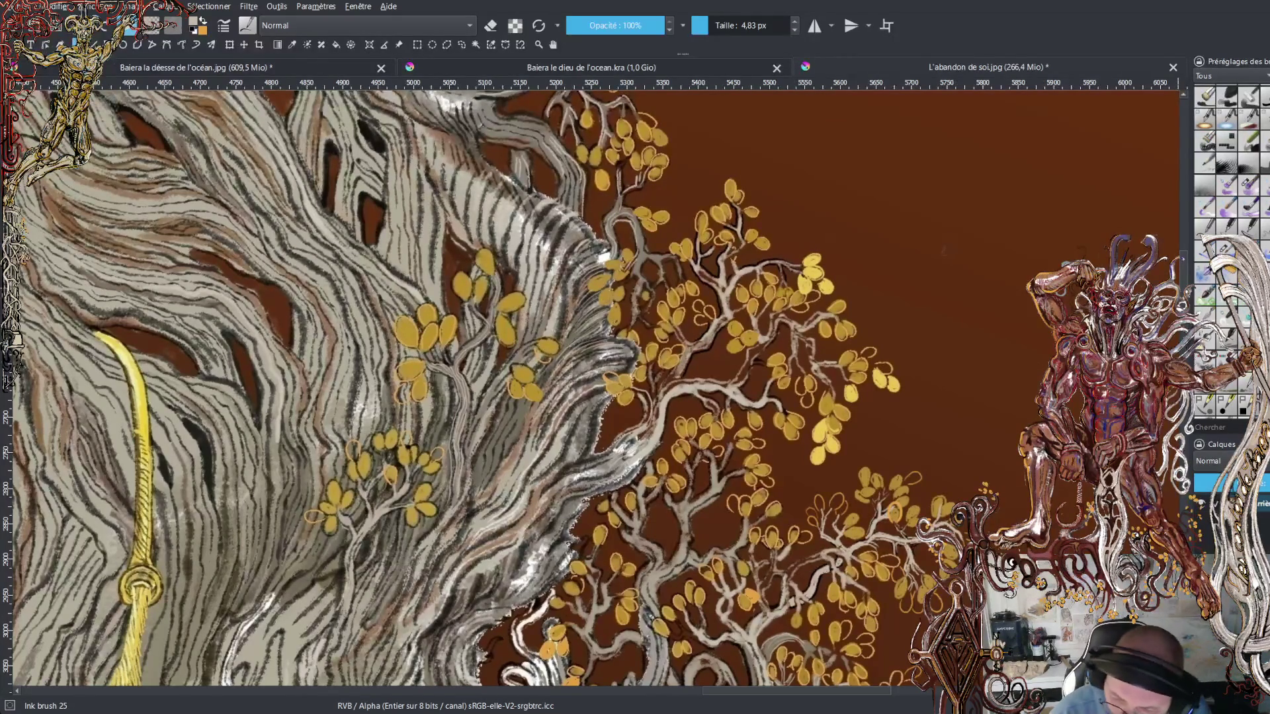
- Paint two short light strokes on the branches with Ink brush 25, then rotate and zoom out
{"action": "scroll", "coordinate": [591, 390], "scroll_direction": "up", "scroll_amount": 3}
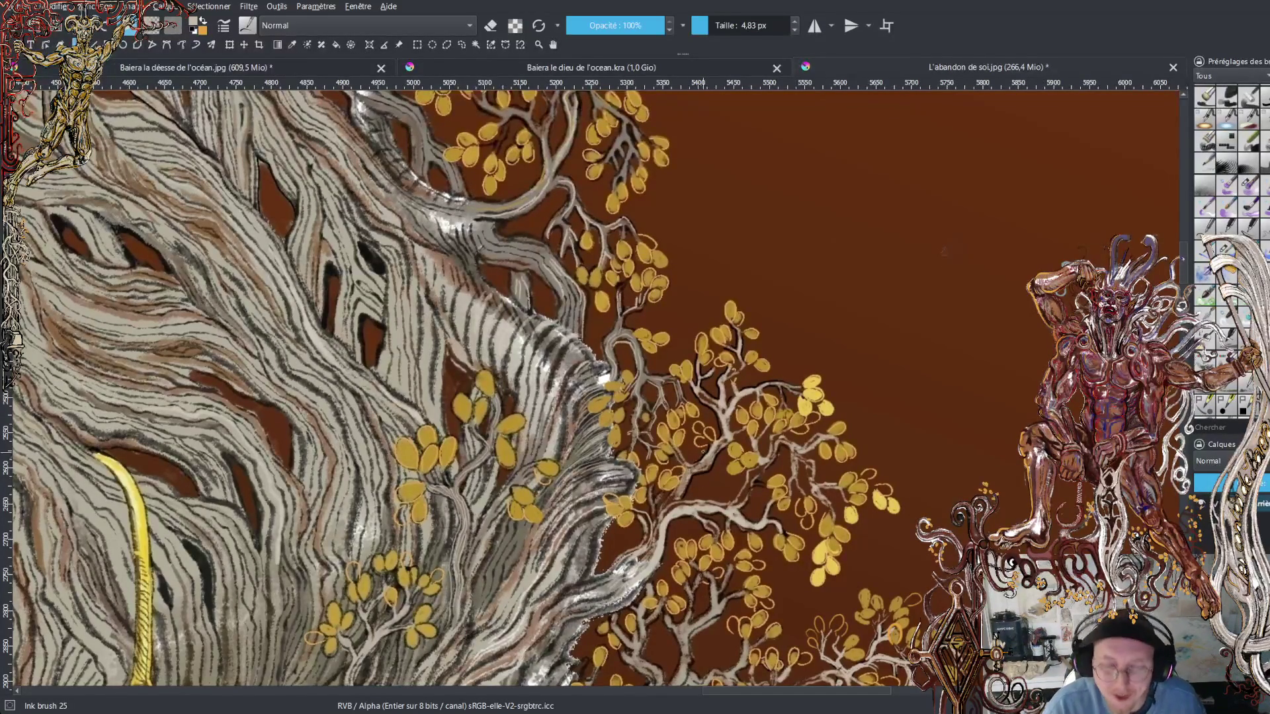
{"action": "scroll", "coordinate": [497, 391], "scroll_direction": "down", "scroll_amount": 10}
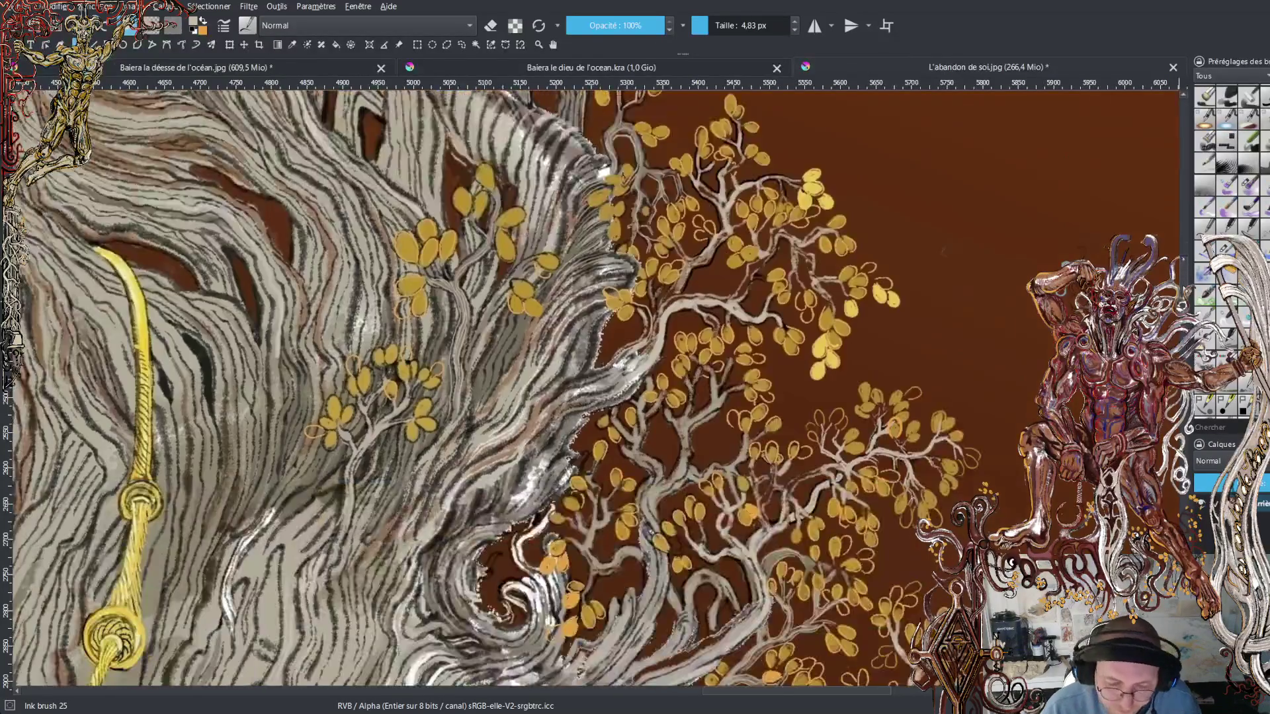
{"action": "scroll", "coordinate": [496, 390], "scroll_direction": "up", "scroll_amount": 1}
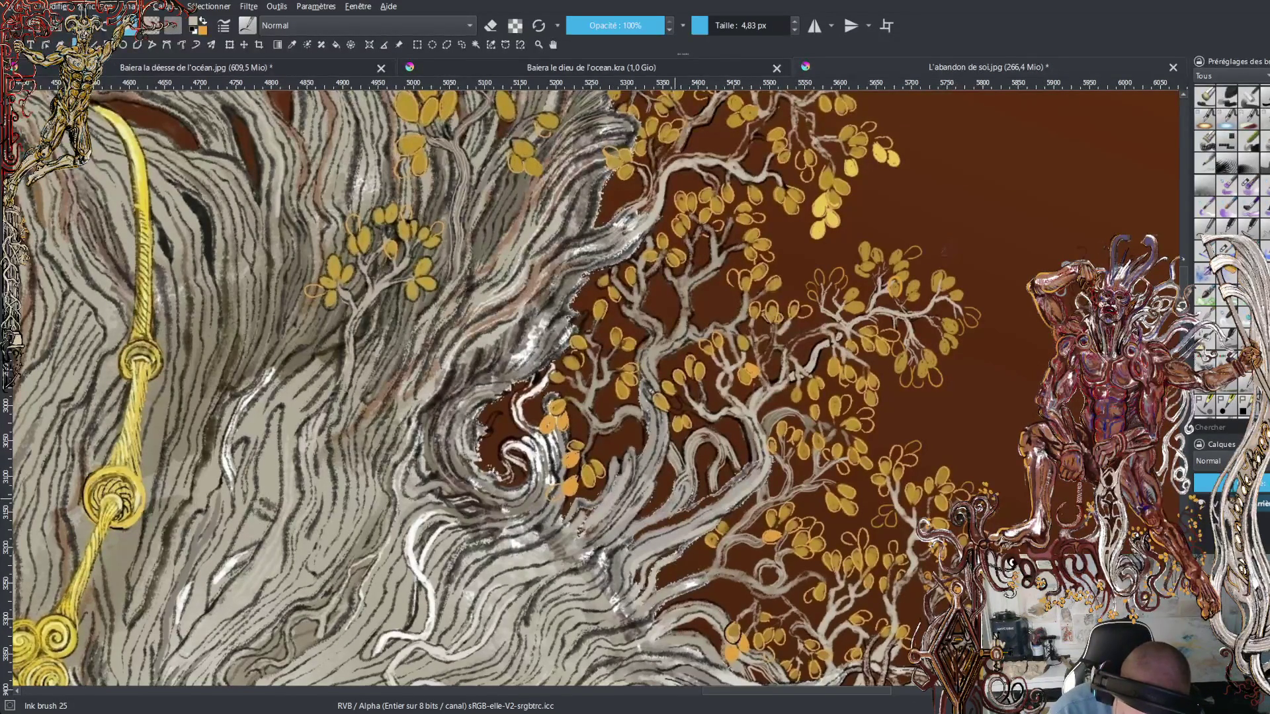
{"action": "left_click_drag", "start_coordinate": [681, 500], "coordinate": [692, 478]}
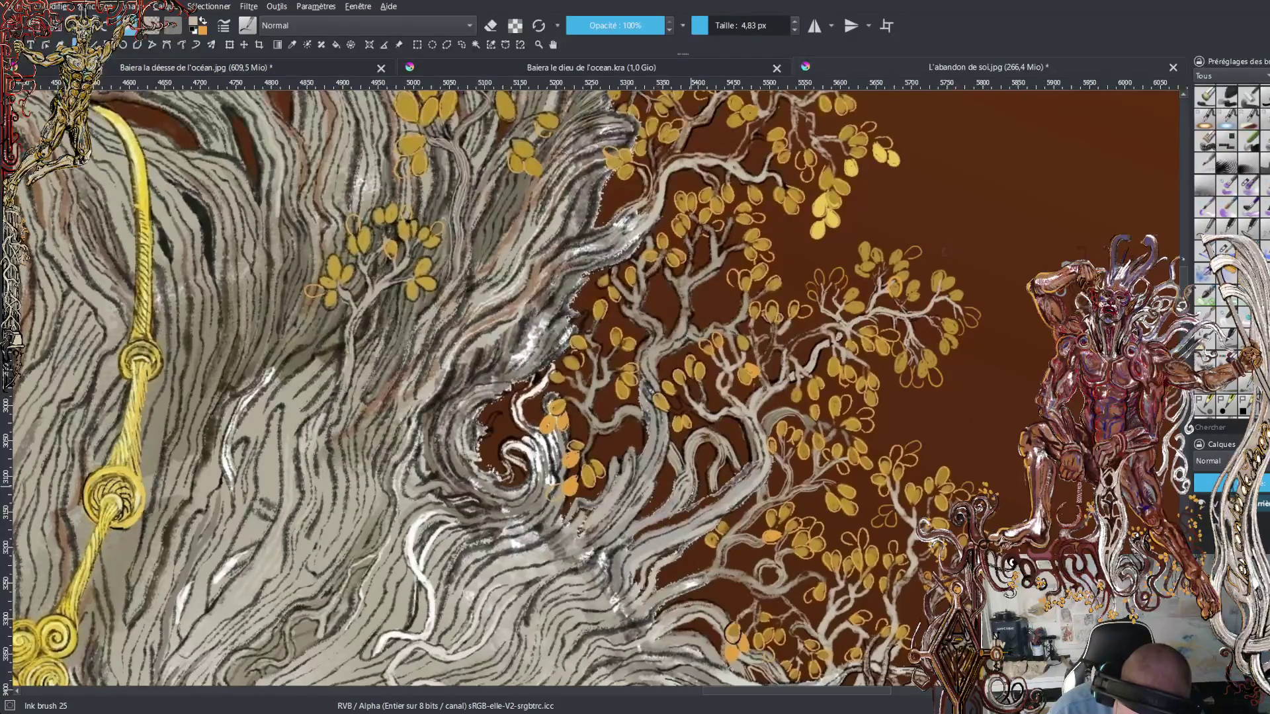
{"action": "left_click_drag", "start_coordinate": [671, 519], "coordinate": [656, 499]}
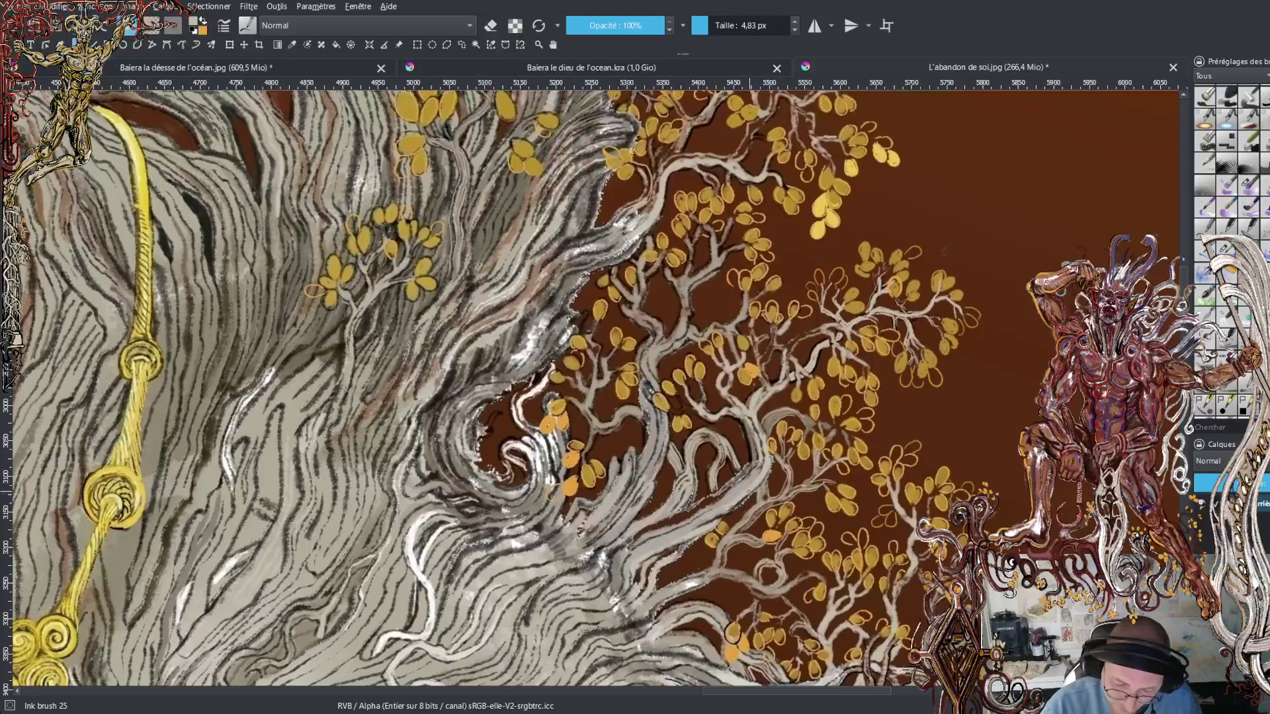
{"action": "left_click_drag", "start_coordinate": [595, 384], "coordinate": [530, 450]}
{"action": "scroll", "coordinate": [457, 387], "scroll_direction": "down", "scroll_amount": 5}
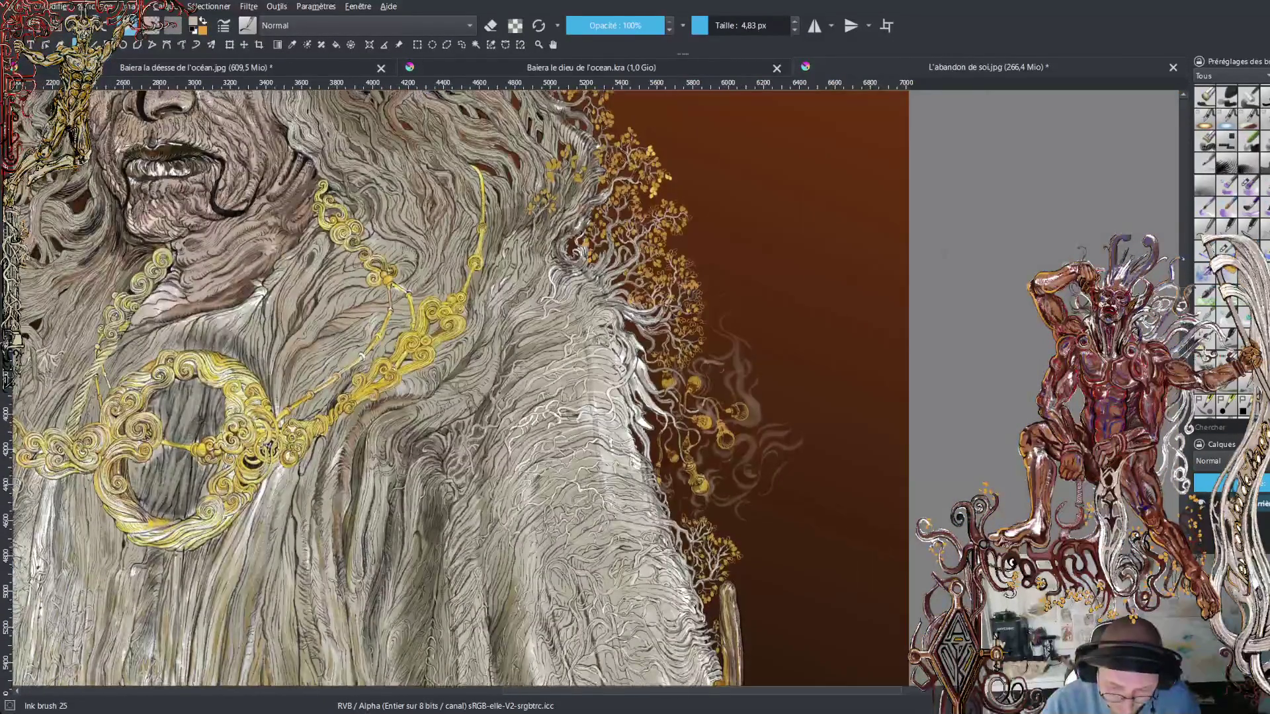
- Zoom out to the whole figure, then back in on the lower robe, pendant and staff
{"action": "scroll", "coordinate": [480, 389], "scroll_direction": "down", "scroll_amount": 3}
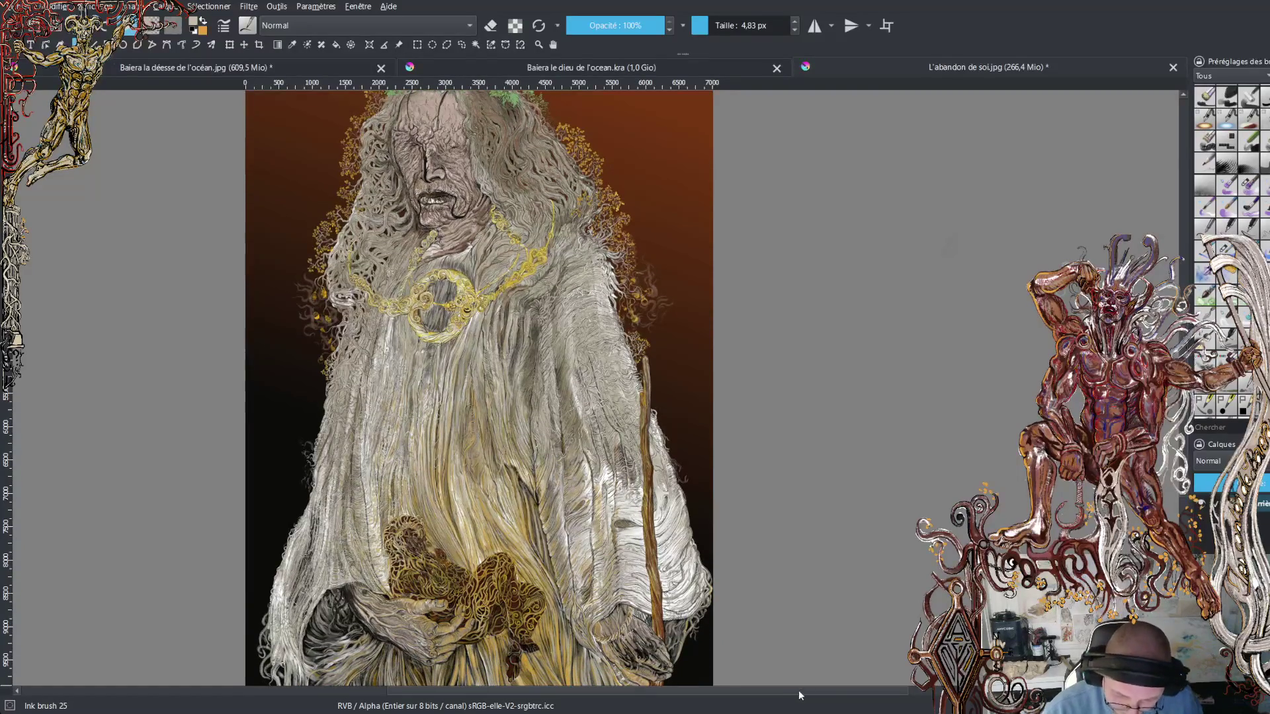
{"action": "scroll", "coordinate": [546, 394], "scroll_direction": "up", "scroll_amount": 3}
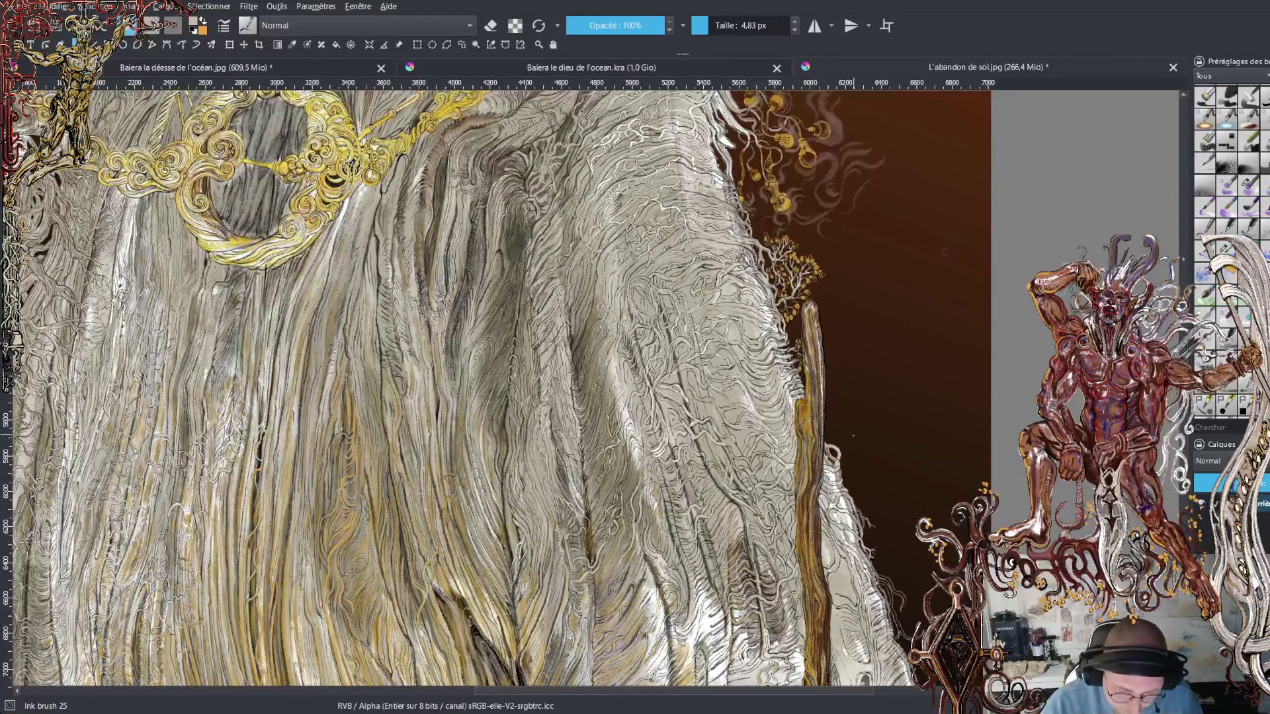
{"action": "scroll", "coordinate": [463, 388], "scroll_direction": "down", "scroll_amount": 1}
- Zoom in close on the dark charcoal striations and pale highlights of the robe folds
{"action": "scroll", "coordinate": [464, 387], "scroll_direction": "up", "scroll_amount": 2}
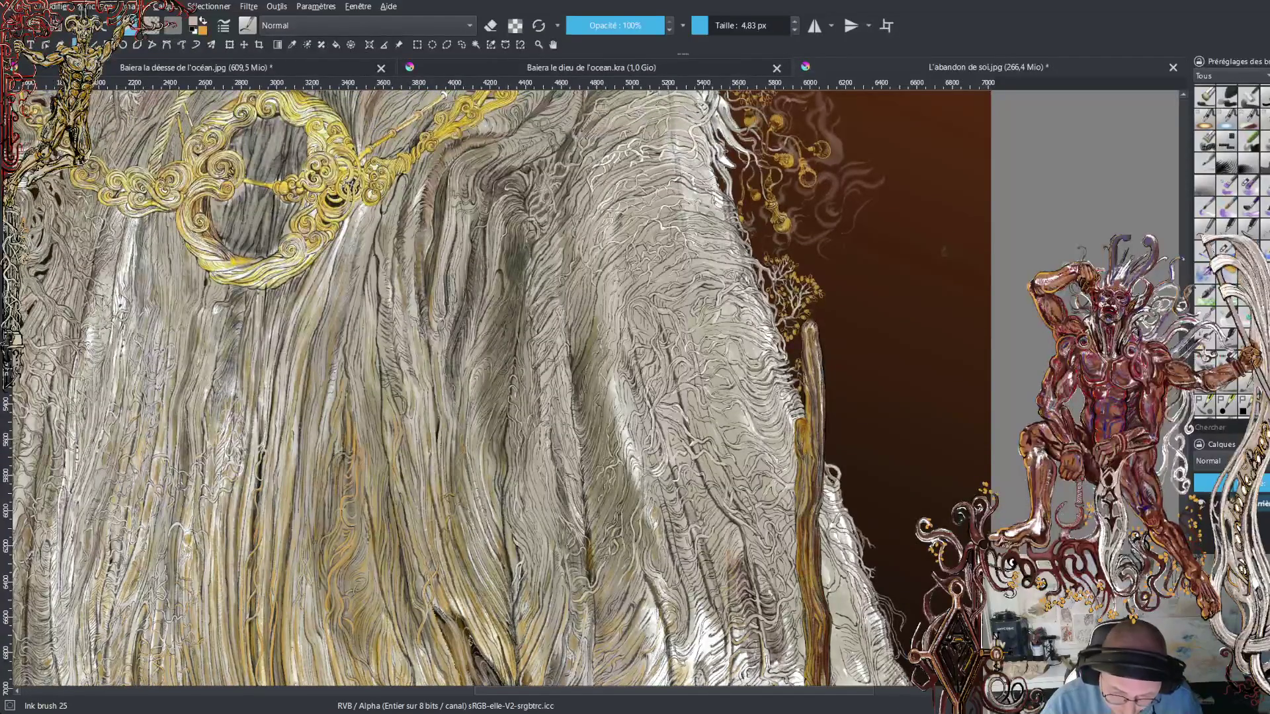
{"action": "scroll", "coordinate": [599, 391], "scroll_direction": "up", "scroll_amount": 3}
{"action": "scroll", "coordinate": [599, 390], "scroll_direction": "up", "scroll_amount": 2}
{"action": "scroll", "coordinate": [598, 390], "scroll_direction": "up", "scroll_amount": 1}
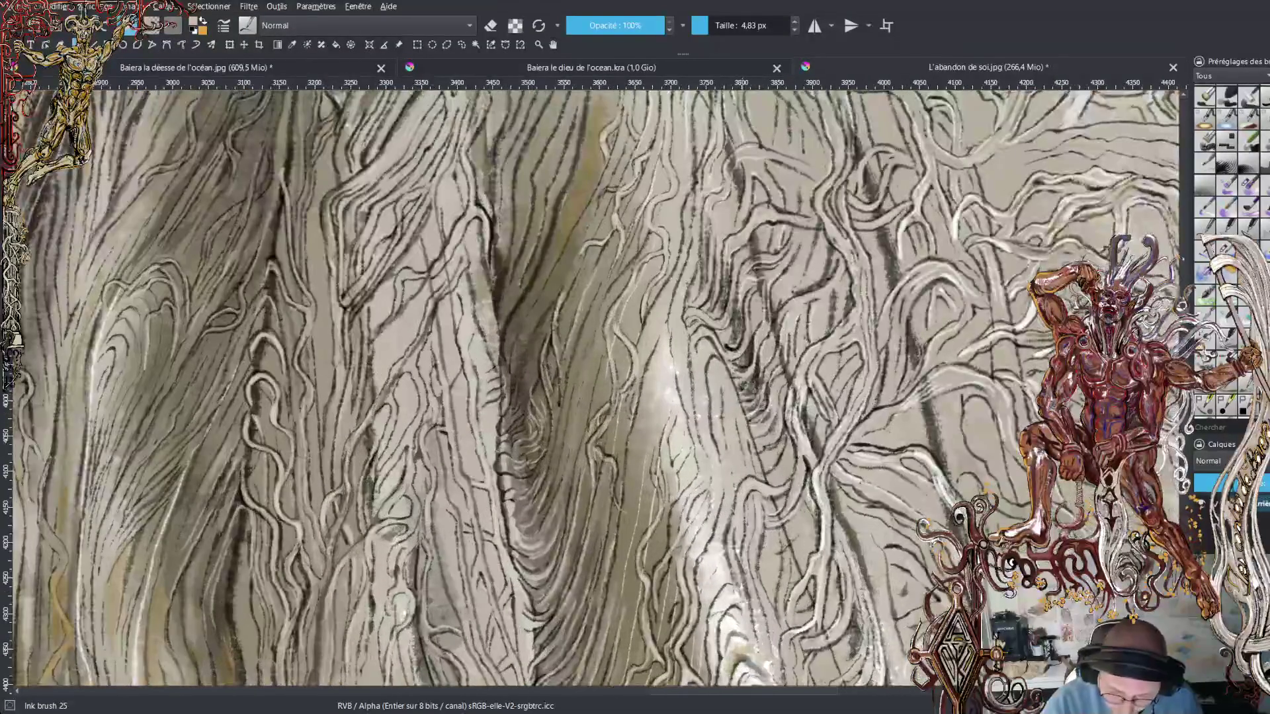
{"action": "scroll", "coordinate": [598, 391], "scroll_direction": "up", "scroll_amount": 1}
{"action": "scroll", "coordinate": [596, 388], "scroll_direction": "up", "scroll_amount": 3}
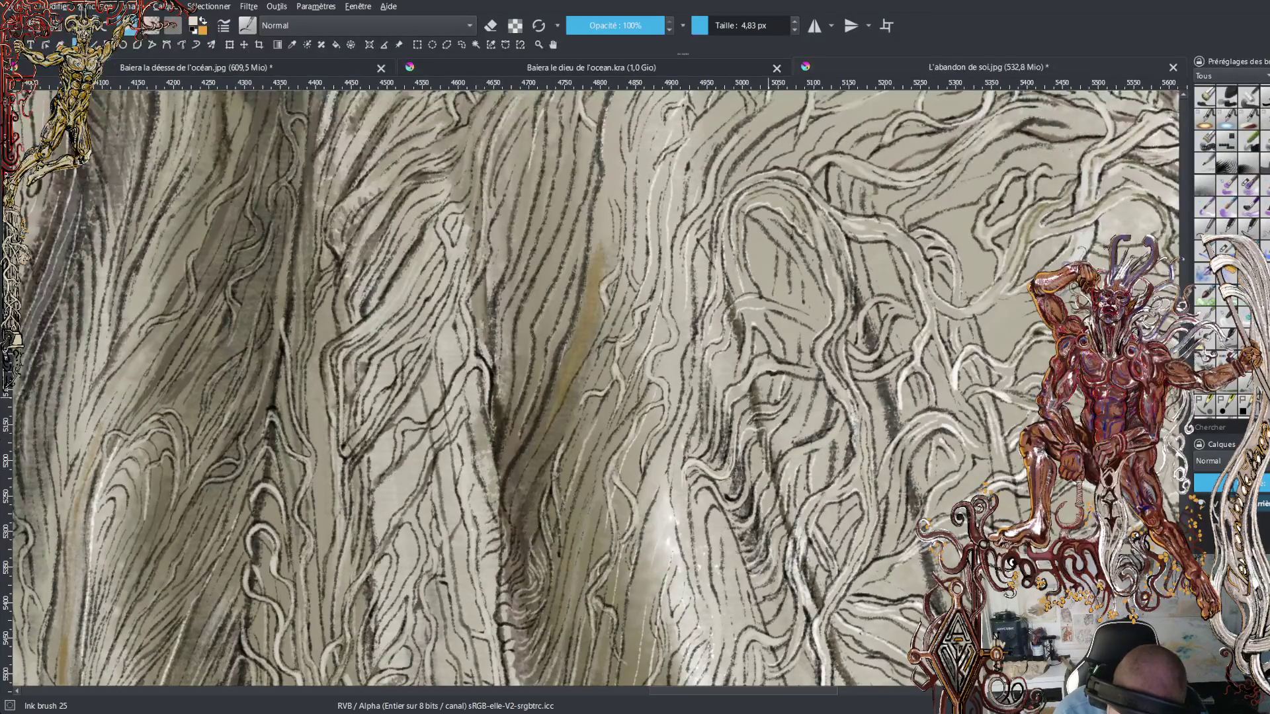
- Select the Charcoal pencil large brush at 4.83 px and add a short light stroke to the robe
{"action": "key", "text": "slash"}
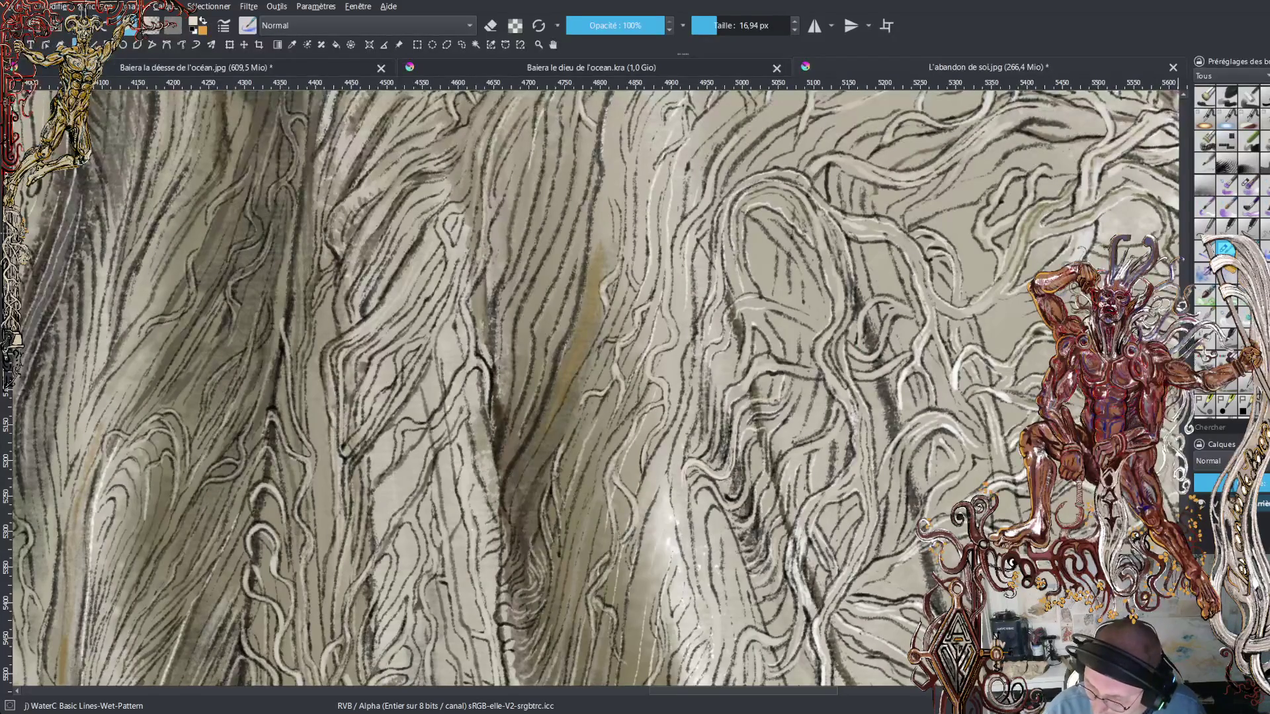
{"action": "left_click", "coordinate": [1225, 248]}
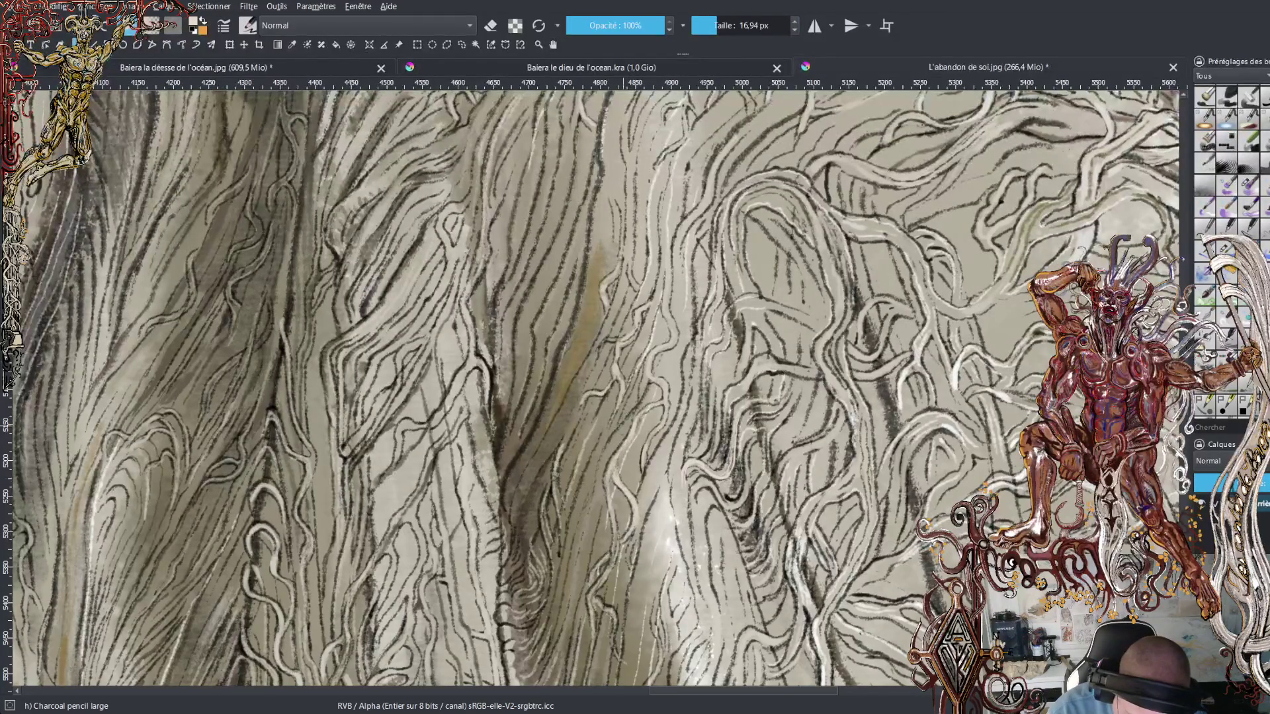
{"action": "left_click", "coordinate": [695, 27]}
{"action": "left_click", "coordinate": [700, 27]}
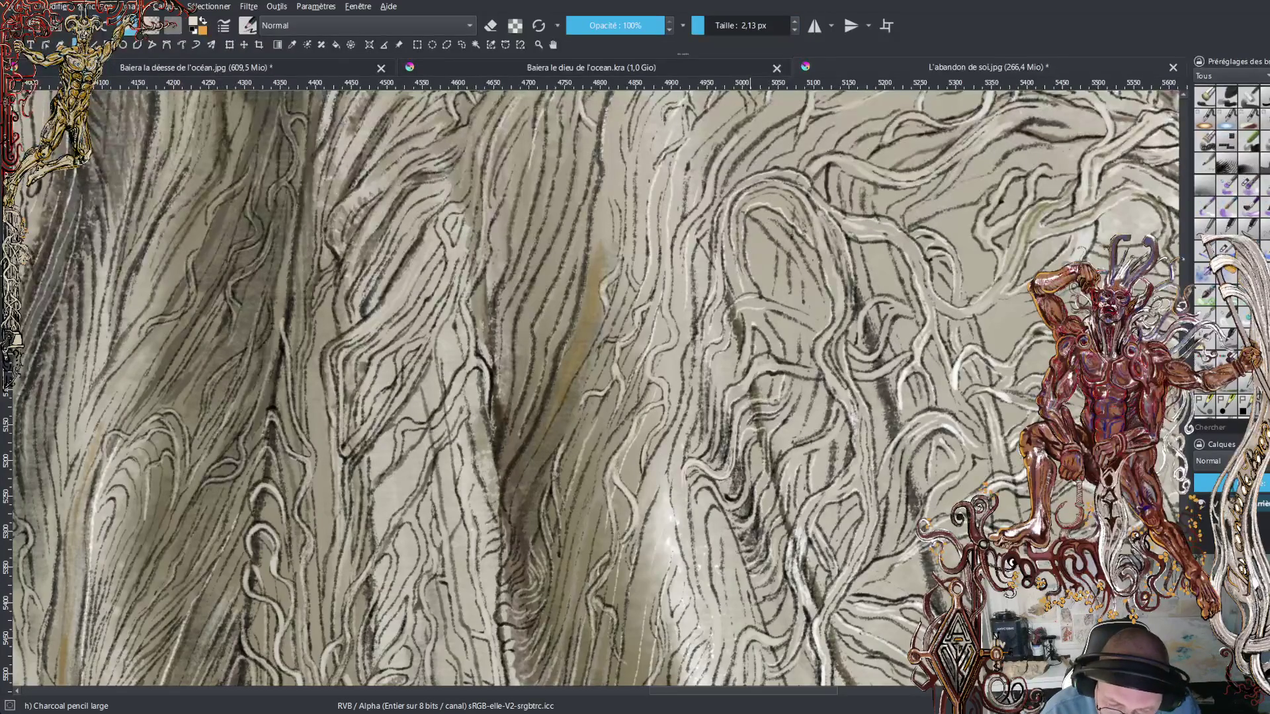
{"action": "scroll", "coordinate": [714, 25], "scroll_direction": "up", "scroll_amount": 3}
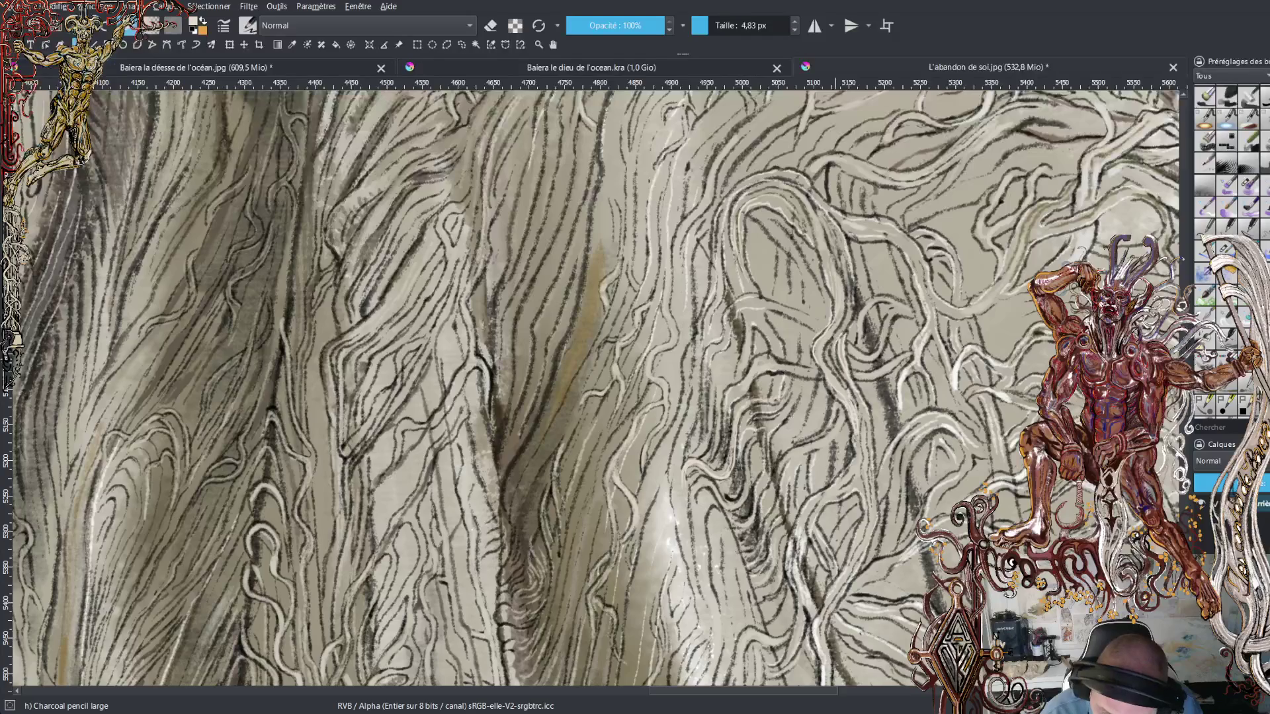
{"action": "left_click_drag", "start_coordinate": [853, 314], "coordinate": [849, 282]}
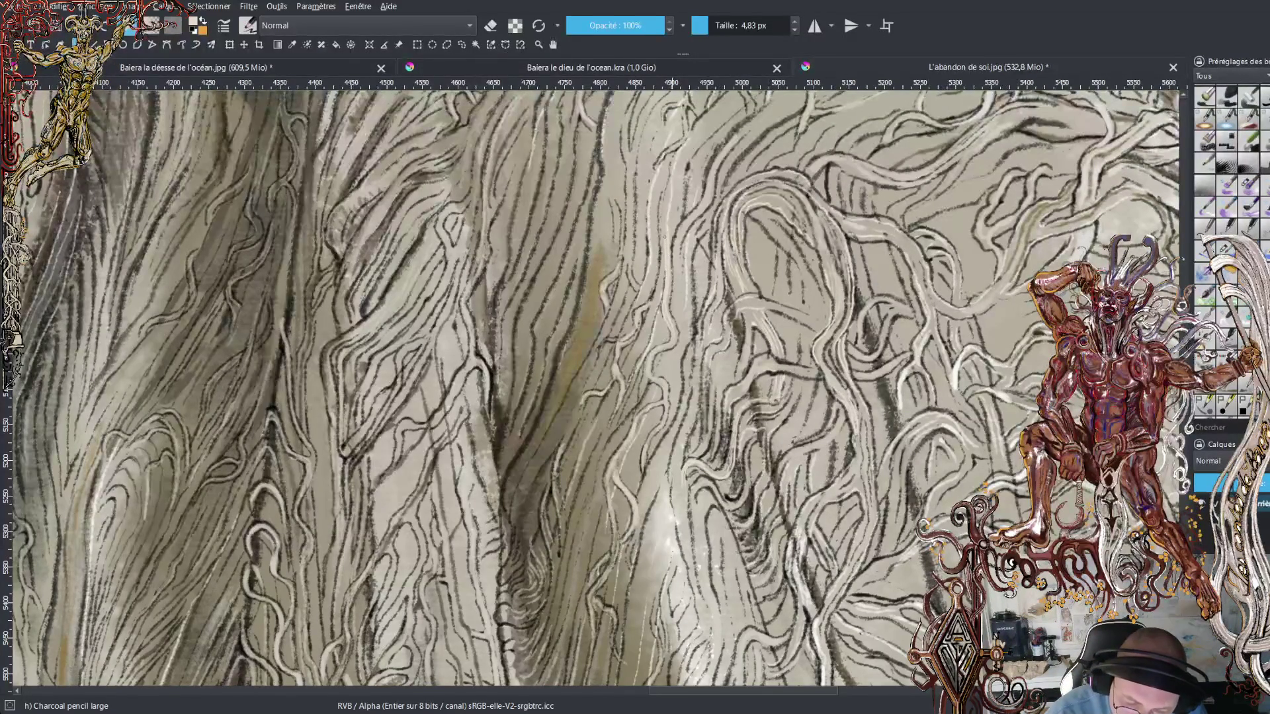
{"action": "left_click", "coordinate": [231, 66]}
{"action": "key", "text": "minus"}
{"action": "key", "text": "minus"}
{"action": "key", "text": "minus"}
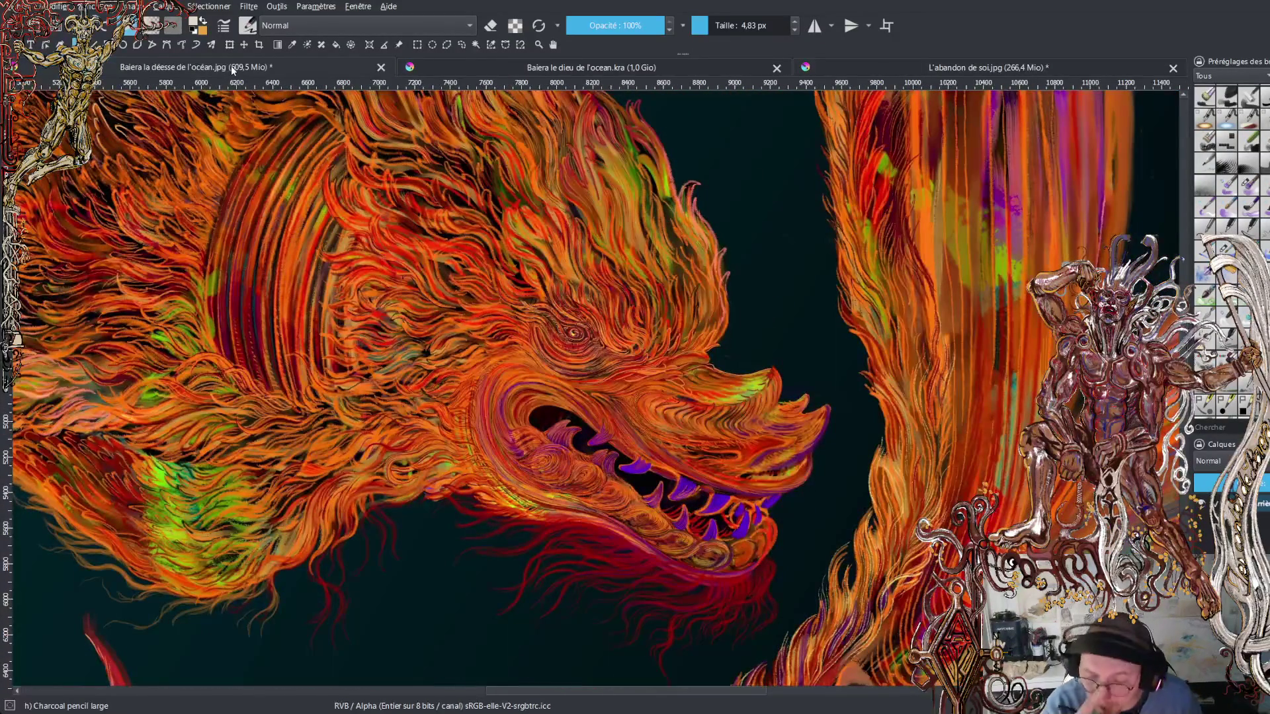
{"action": "scroll", "coordinate": [591, 390], "scroll_direction": "down", "scroll_amount": 2}
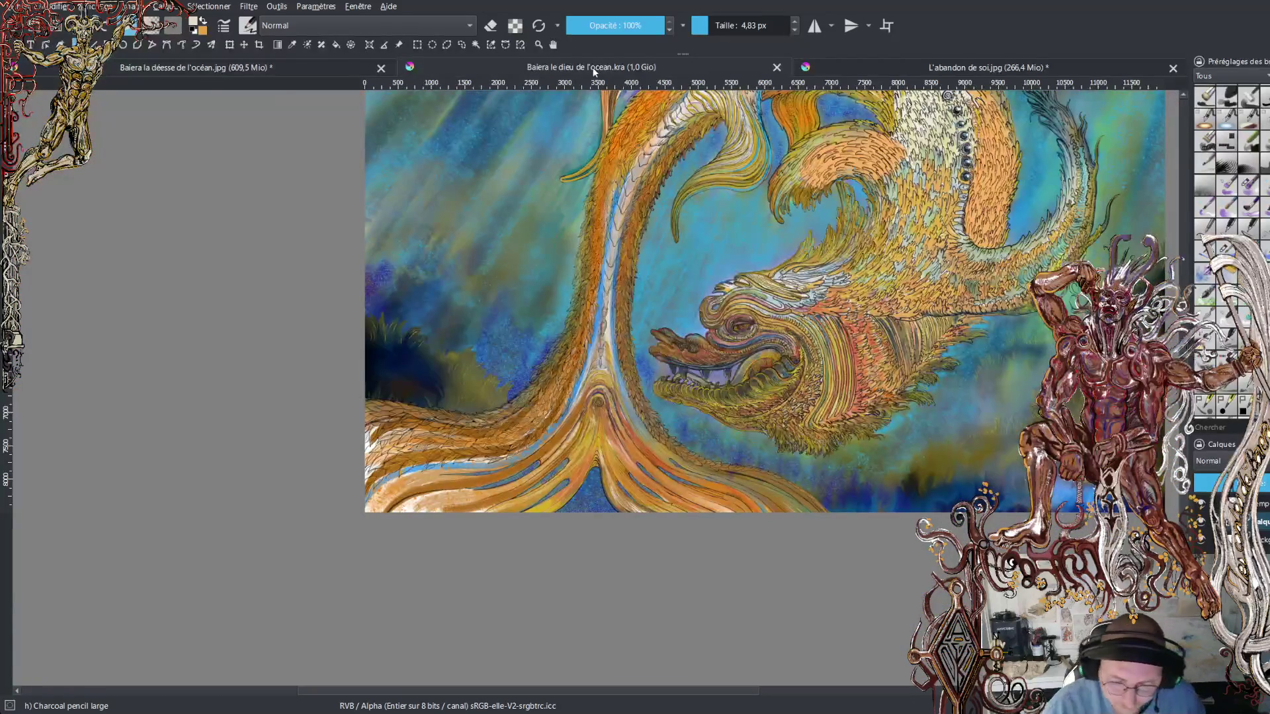
{"action": "scroll", "coordinate": [764, 354], "scroll_direction": "up", "scroll_amount": 5}
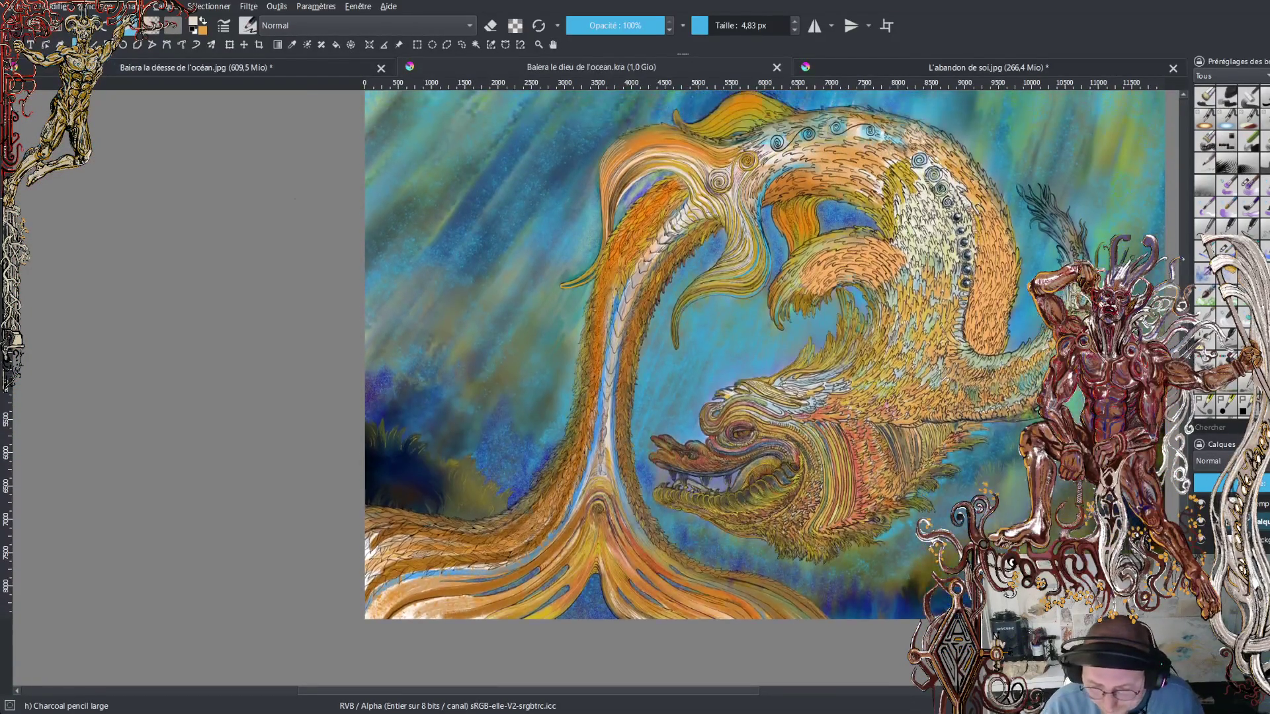
{"action": "scroll", "coordinate": [764, 354], "scroll_direction": "up", "scroll_amount": 2}
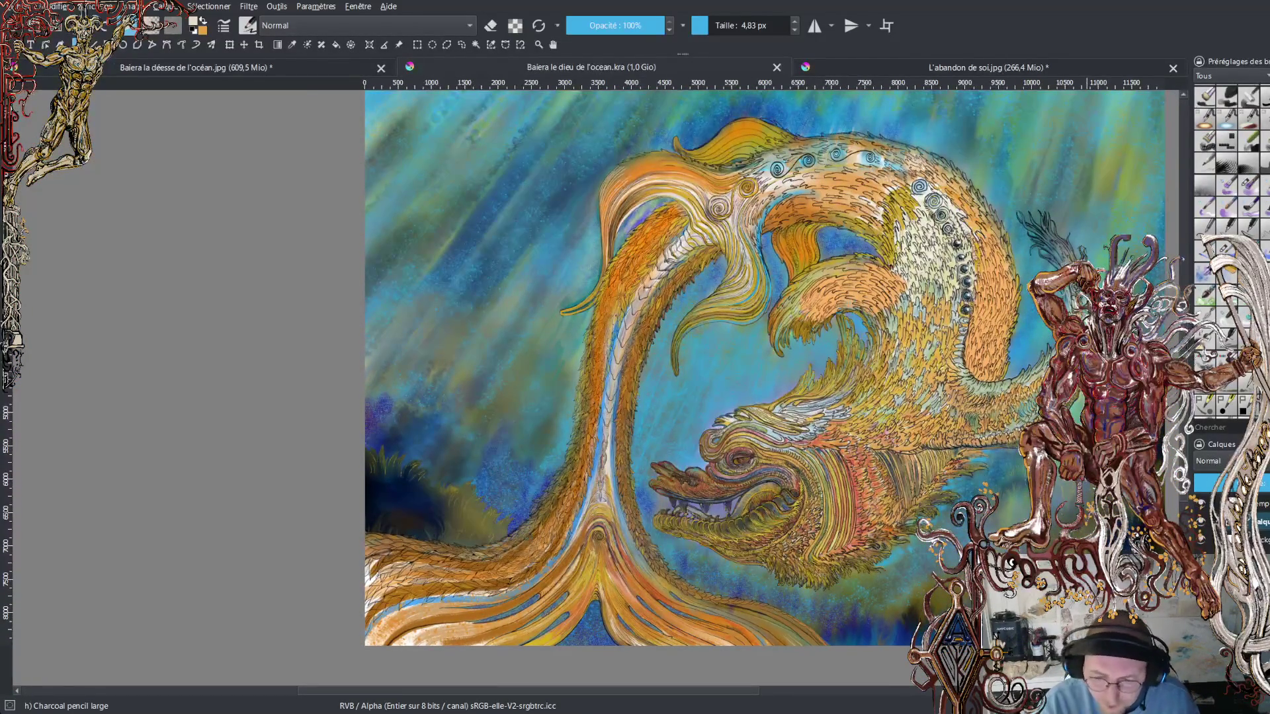
{"action": "left_click", "coordinate": [961, 69]}
{"action": "scroll", "coordinate": [595, 390], "scroll_direction": "down", "scroll_amount": 5}
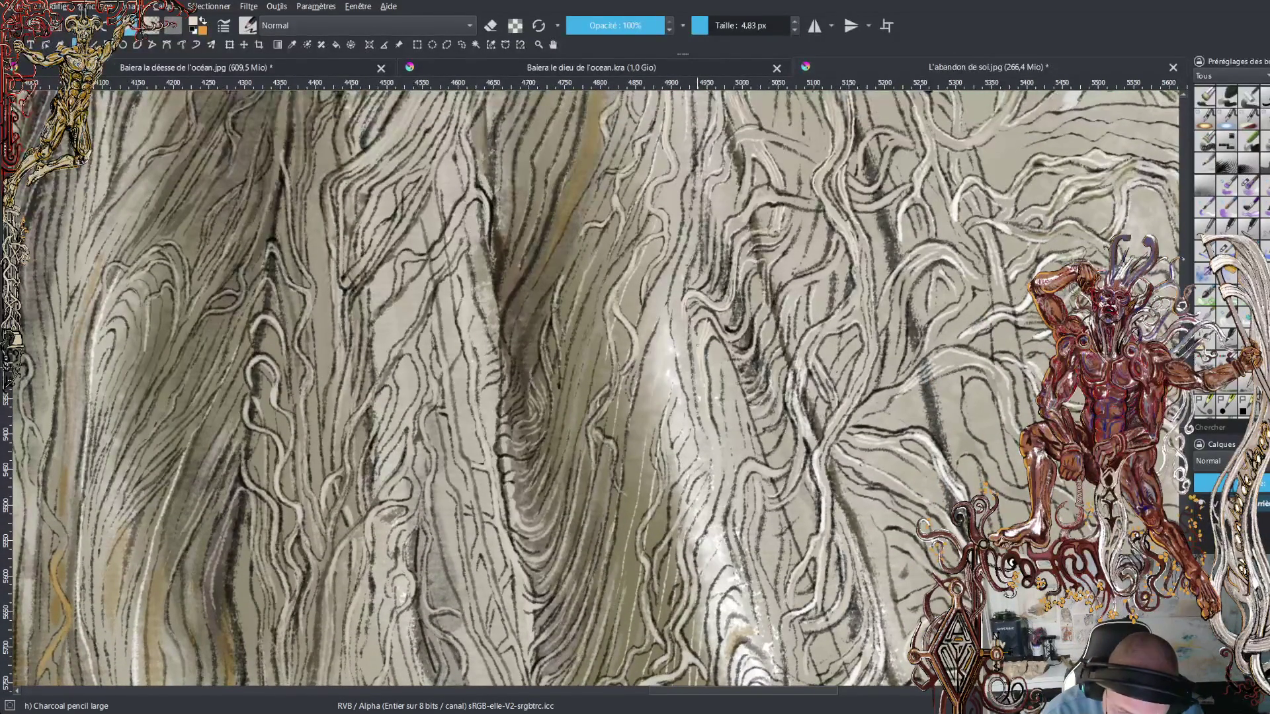
{"action": "key", "text": "ctrl+j"}
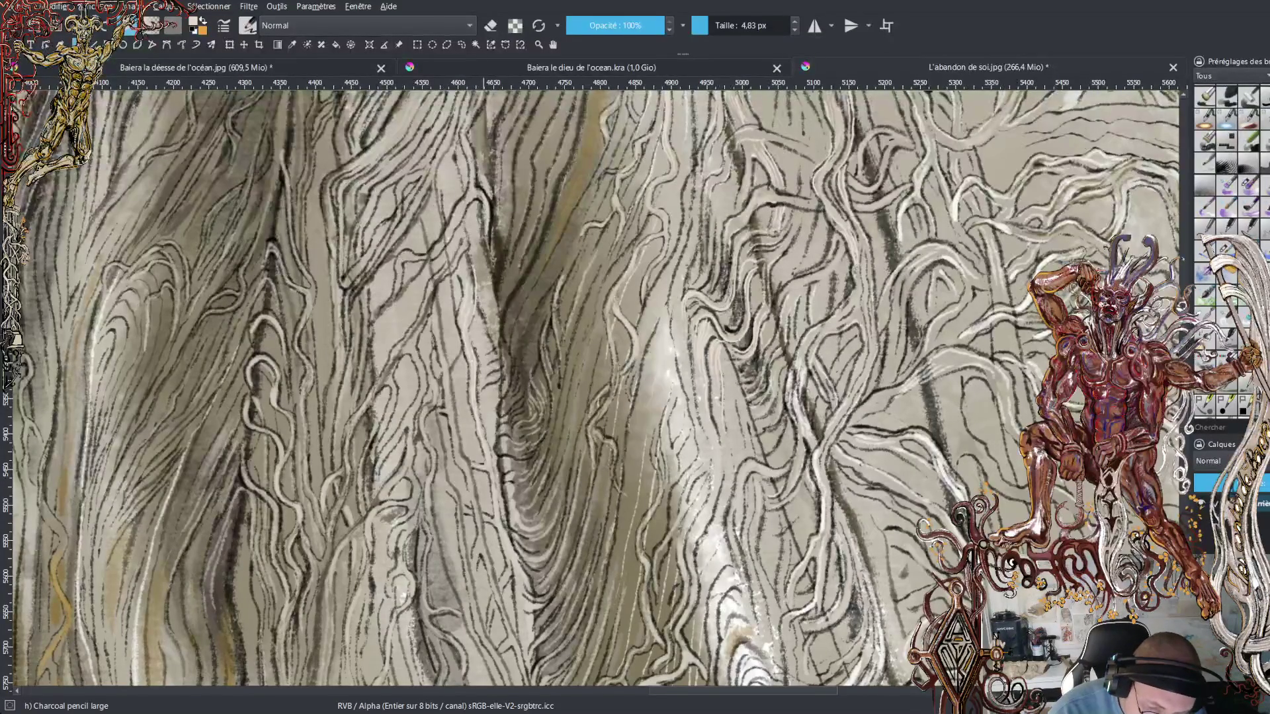
- Hatch the central robe fold with long light upward charcoal strokes, extending them higher
{"action": "left_click_drag", "start_coordinate": [498, 296], "coordinate": [512, 207]}
{"action": "left_click_drag", "start_coordinate": [508, 274], "coordinate": [540, 180]}
{"action": "left_click_drag", "start_coordinate": [525, 263], "coordinate": [549, 186]}
{"action": "left_click_drag", "start_coordinate": [538, 241], "coordinate": [561, 171]}
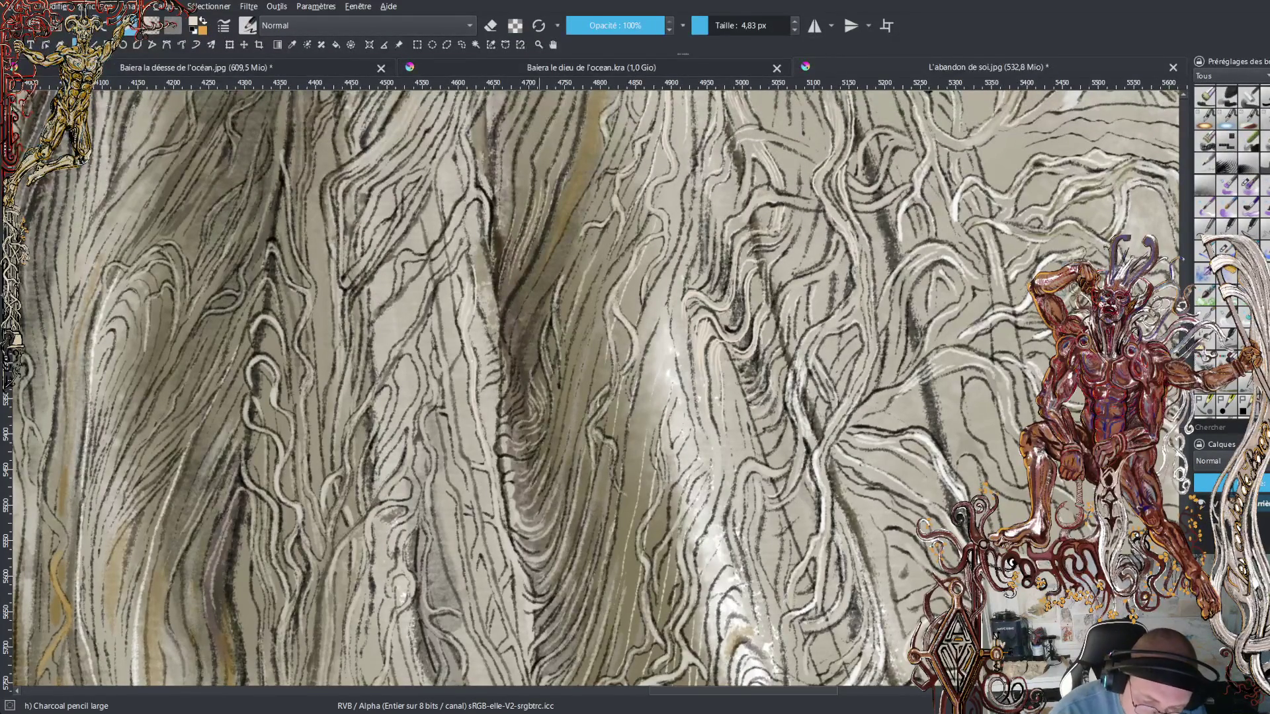
{"action": "mouse_move", "coordinate": [507, 337]}
{"action": "left_mouse_down"}
{"action": "mouse_move", "coordinate": [506, 313]}
{"action": "mouse_move", "coordinate": [557, 219]}
{"action": "left_mouse_up"}
{"action": "left_click_drag", "start_coordinate": [512, 324], "coordinate": [564, 199]}
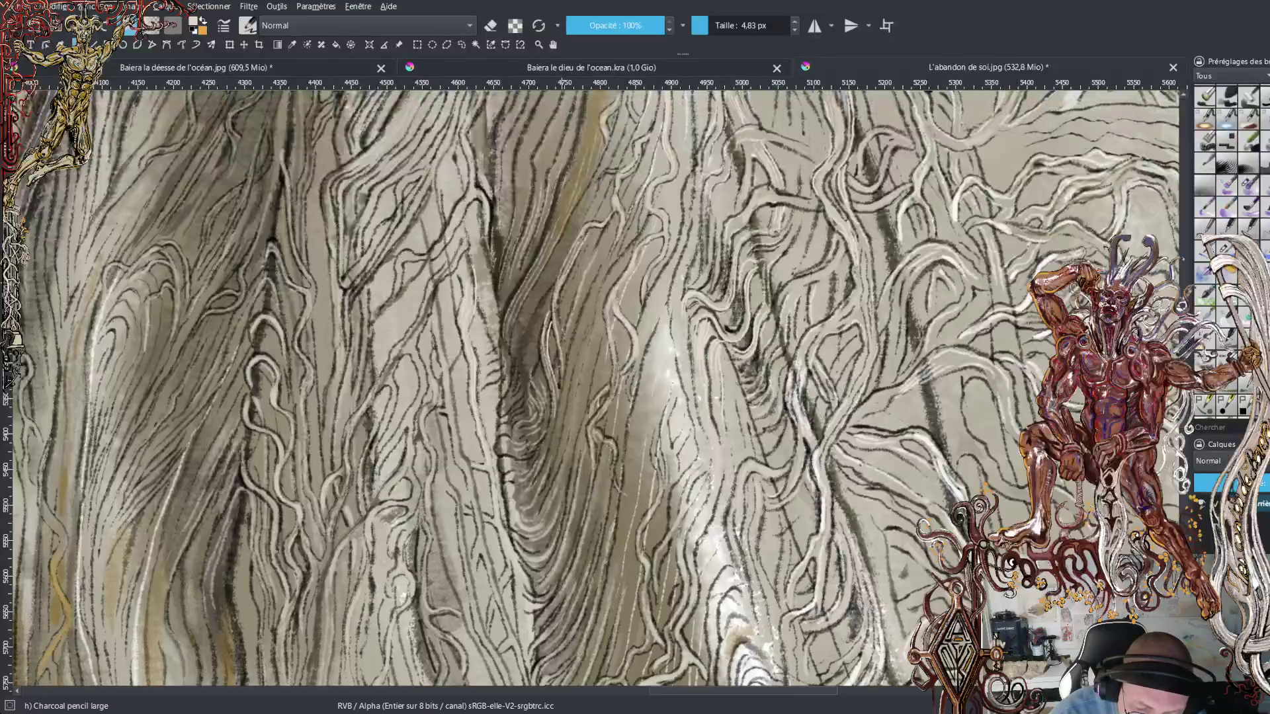
- Add shorter faint strokes low on the central fold and a thin rising stroke beside it
{"action": "left_click_drag", "start_coordinate": [576, 334], "coordinate": [607, 222]}
{"action": "left_click_drag", "start_coordinate": [573, 296], "coordinate": [588, 239]}
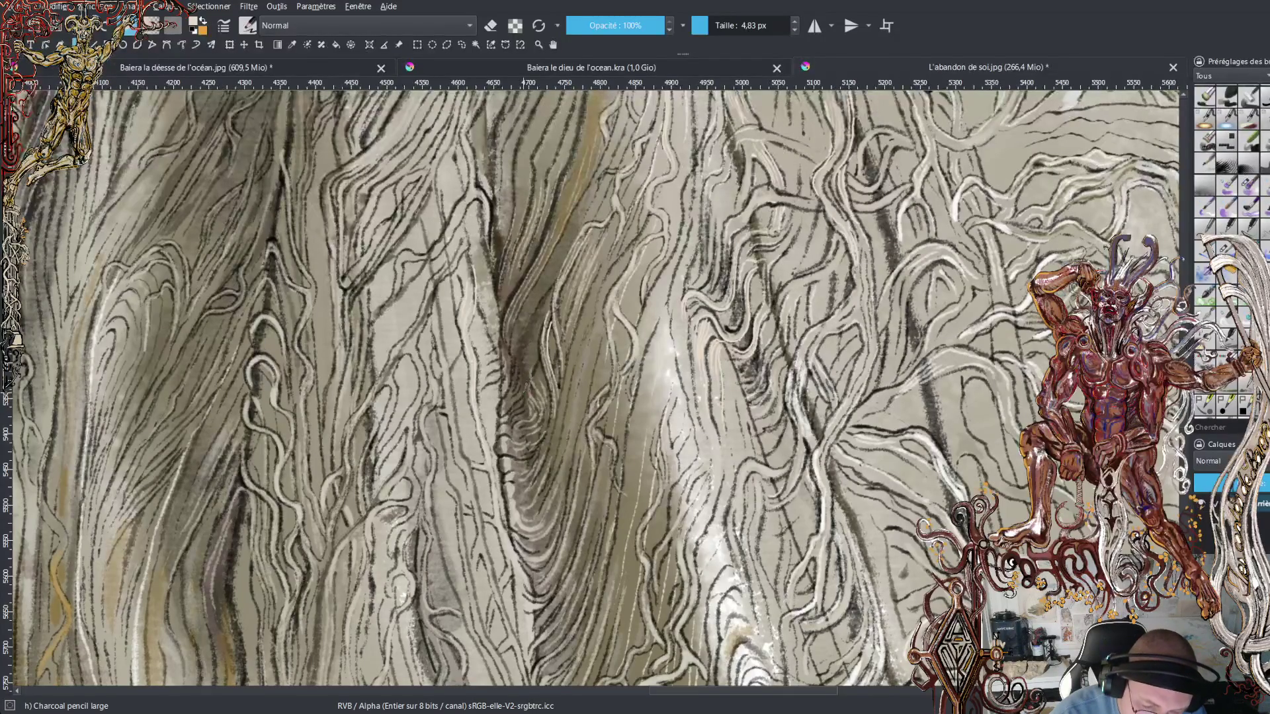
{"action": "left_click_drag", "start_coordinate": [527, 383], "coordinate": [530, 339]}
{"action": "left_click_drag", "start_coordinate": [531, 338], "coordinate": [548, 281]}
{"action": "left_click_drag", "start_coordinate": [530, 323], "coordinate": [550, 270]}
{"action": "left_click_drag", "start_coordinate": [526, 311], "coordinate": [567, 246]}
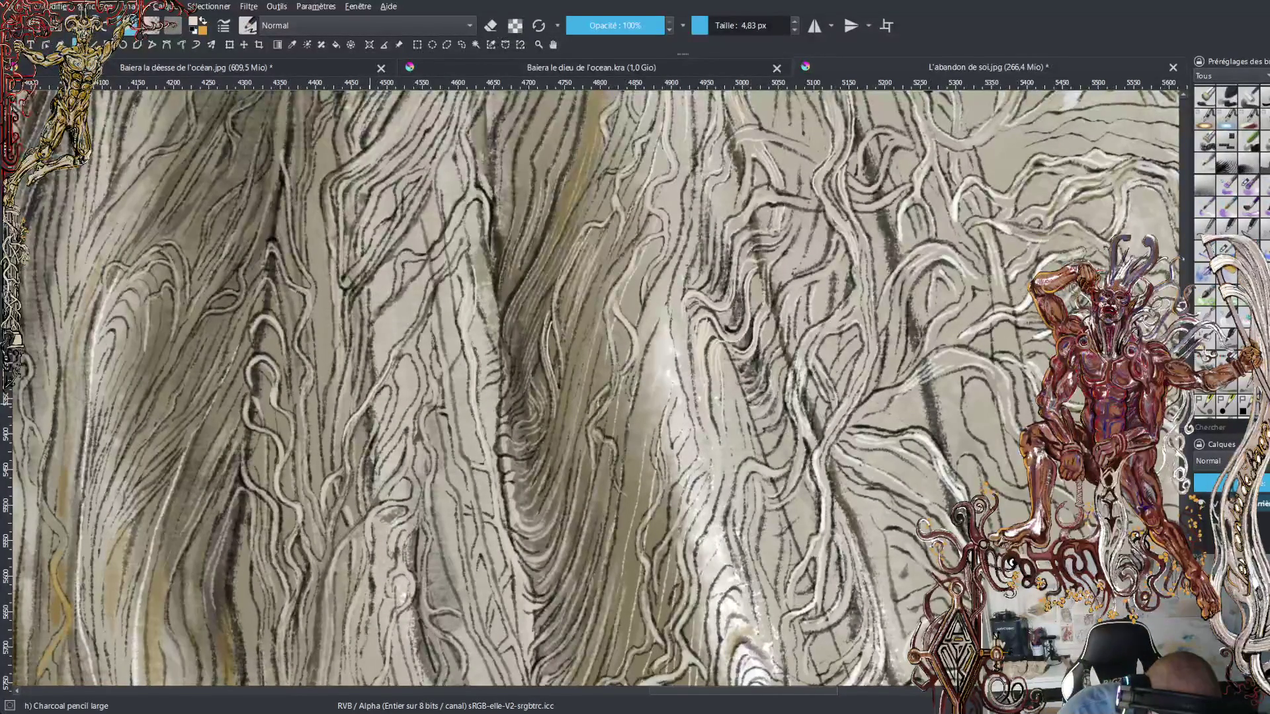
{"action": "left_click_drag", "start_coordinate": [415, 335], "coordinate": [474, 206]}
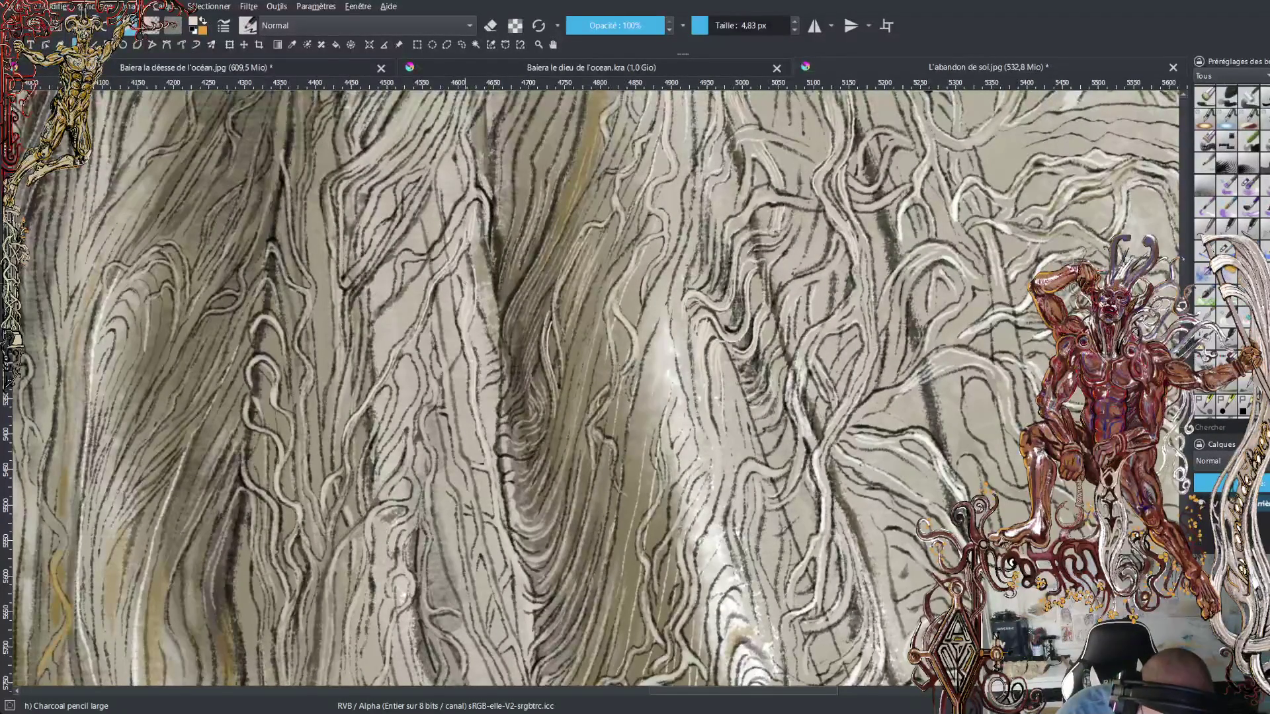
- Add short light marks on the lower robe near its bottom edge
{"action": "left_click_drag", "start_coordinate": [420, 440], "coordinate": [421, 425]}
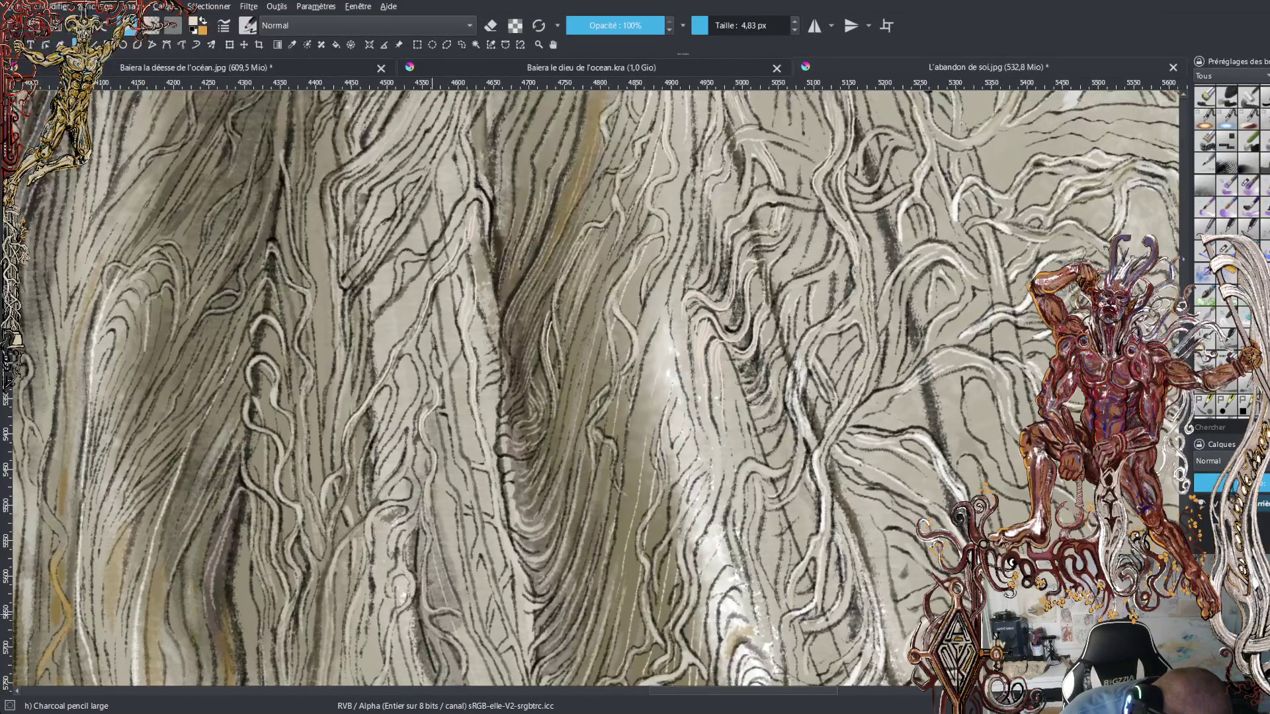
{"action": "left_click_drag", "start_coordinate": [428, 606], "coordinate": [395, 638]}
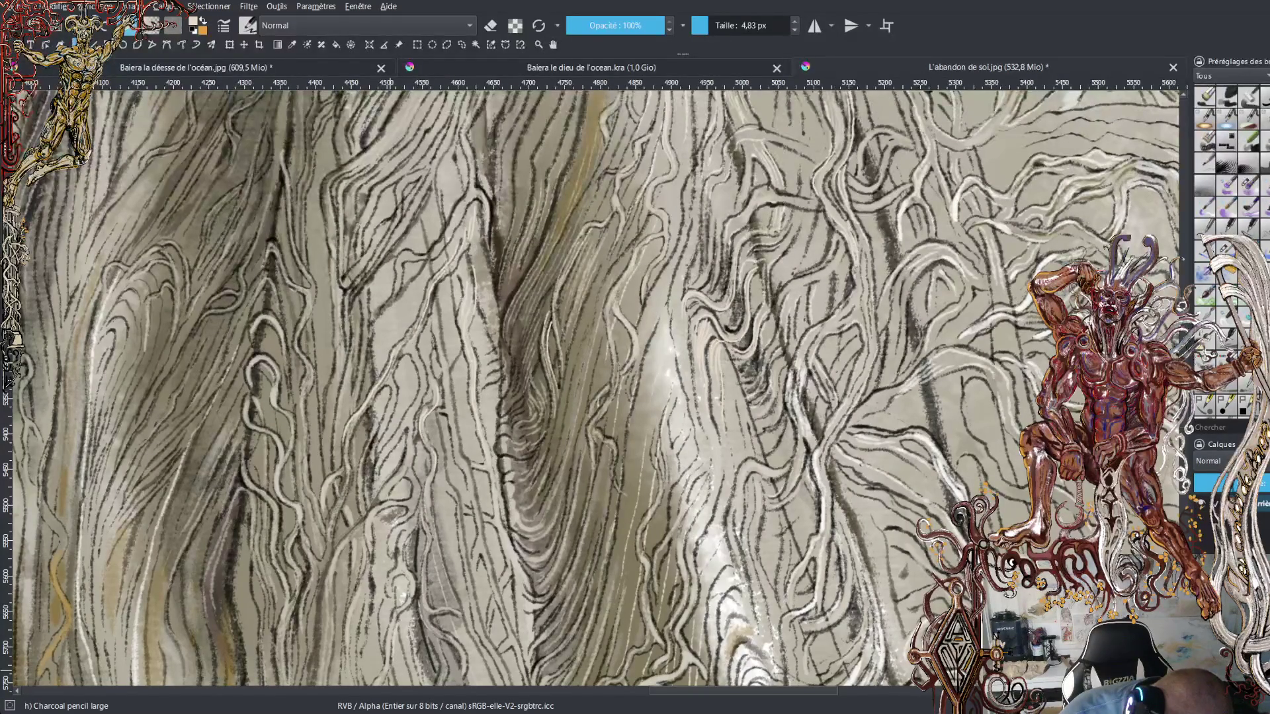
{"action": "left_click_drag", "start_coordinate": [417, 595], "coordinate": [413, 606]}
{"action": "mouse_move", "coordinate": [407, 533]}
{"action": "left_mouse_down"}
{"action": "mouse_move", "coordinate": [403, 554]}
{"action": "mouse_move", "coordinate": [401, 524]}
{"action": "mouse_move", "coordinate": [415, 511]}
{"action": "left_mouse_up"}
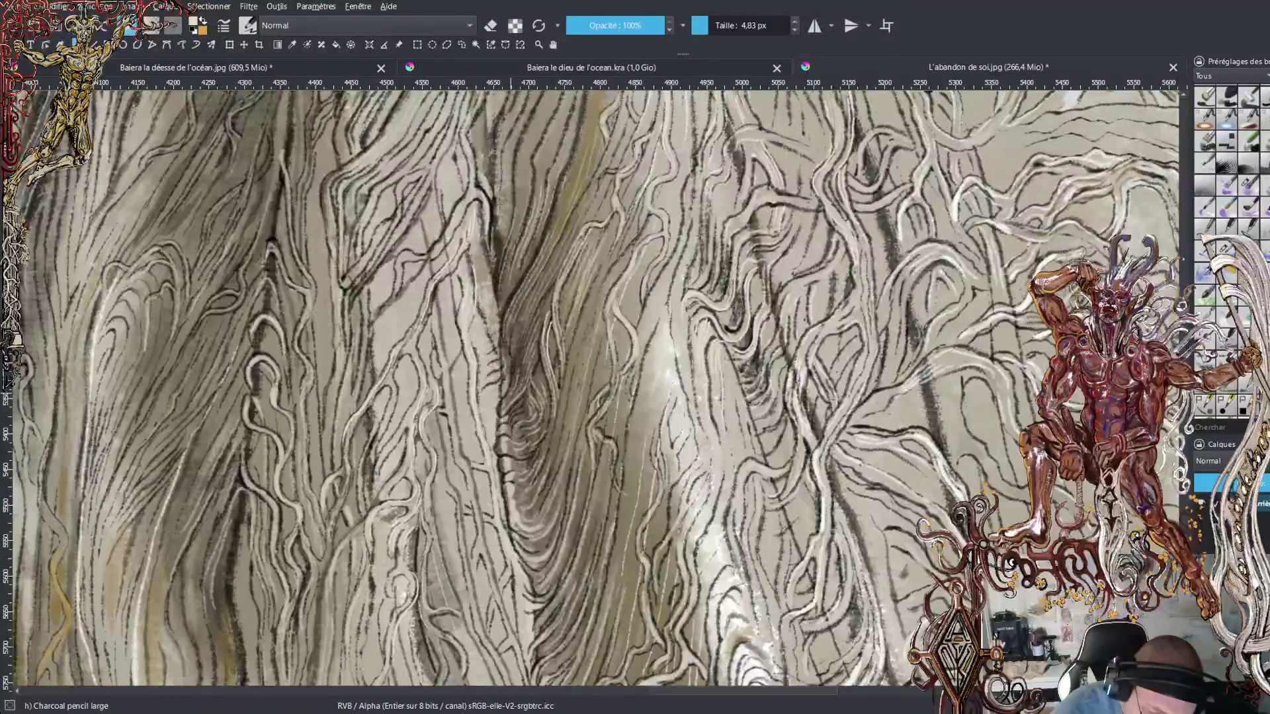
- Brighten the gaps between the dark hatch lines in the central fold with light strokes
{"action": "left_click_drag", "start_coordinate": [513, 374], "coordinate": [524, 303]}
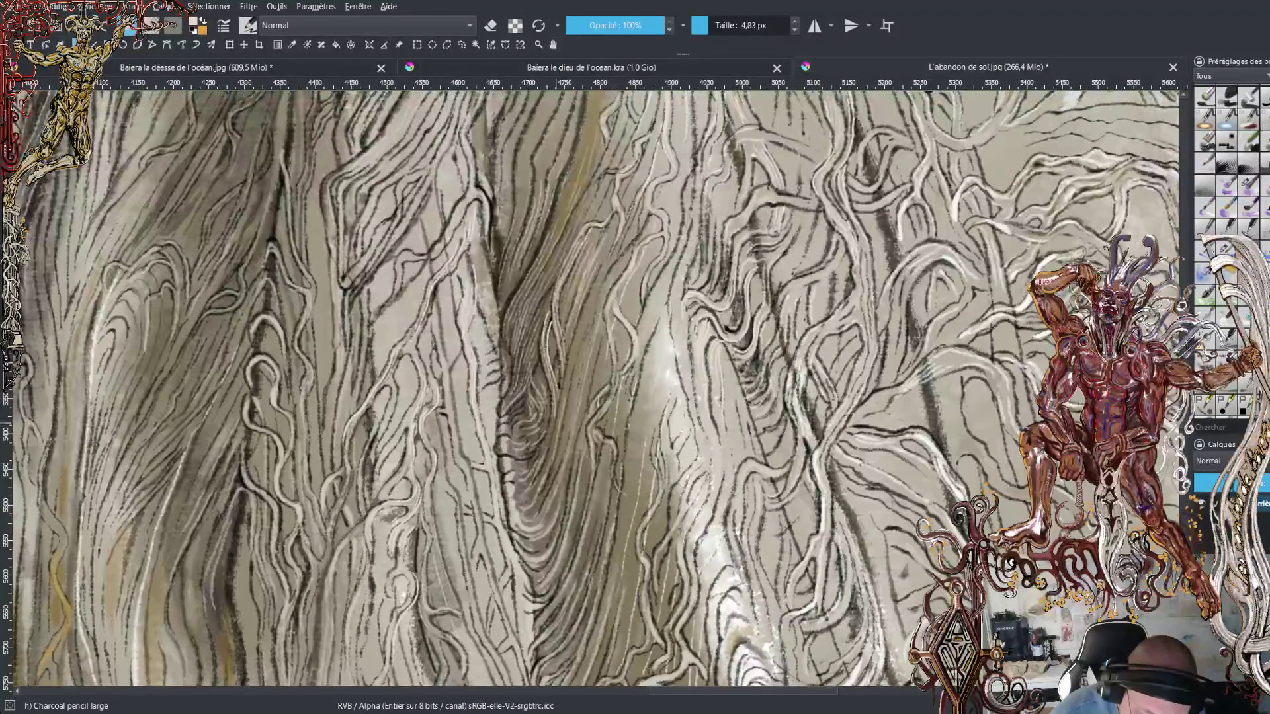
{"action": "left_click_drag", "start_coordinate": [554, 439], "coordinate": [610, 252]}
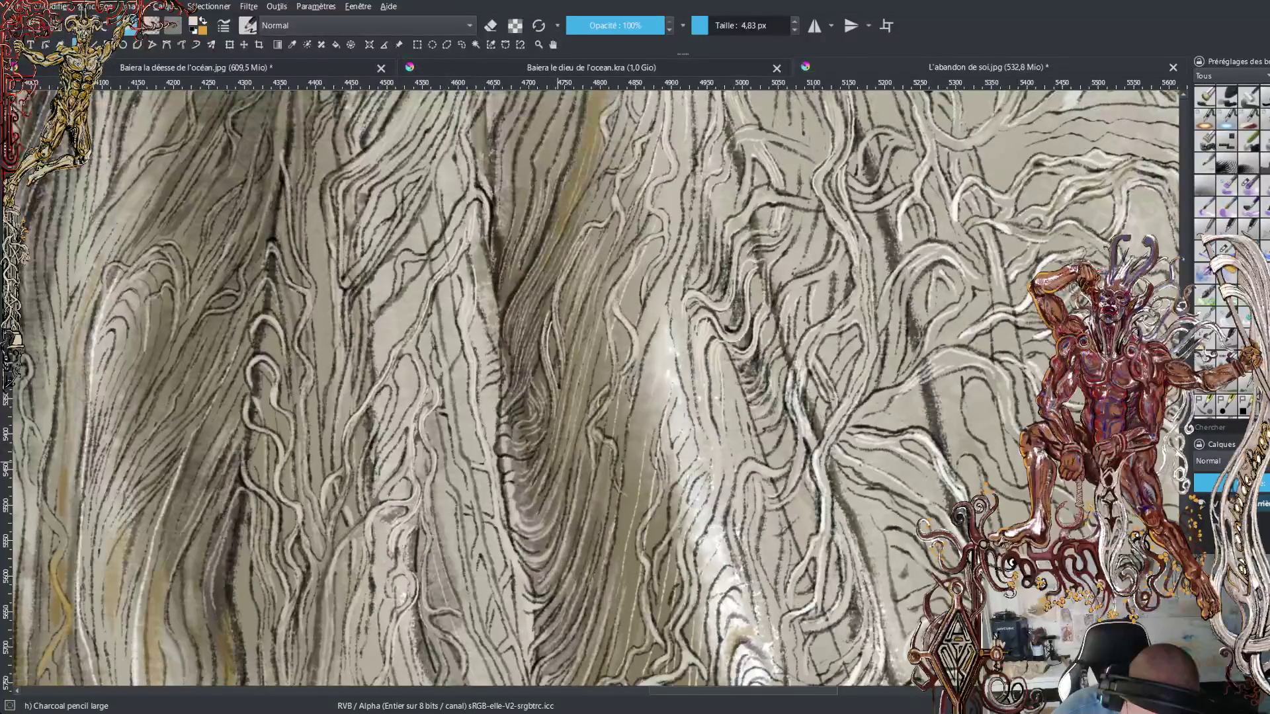
{"action": "left_click_drag", "start_coordinate": [566, 428], "coordinate": [571, 410]}
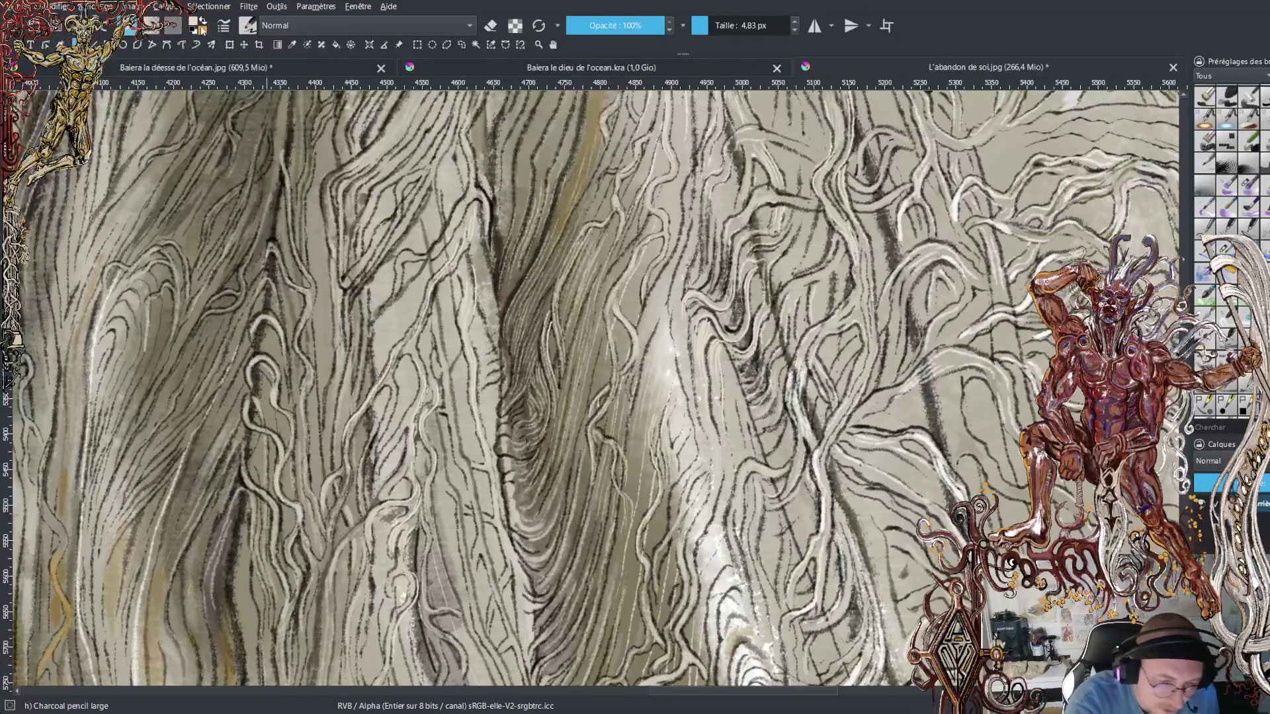
- Swap the colours, then reset them to default black and white
{"action": "key", "text": "x"}
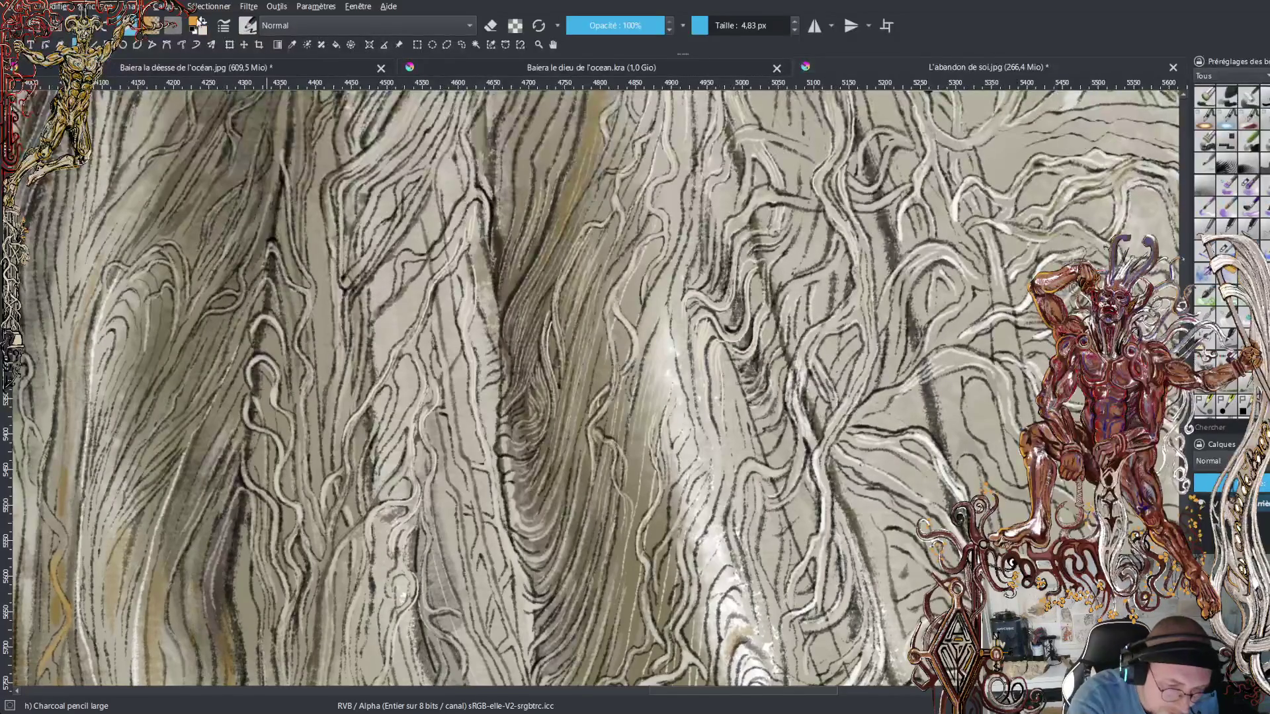
{"action": "left_click", "coordinate": [201, 22]}
{"action": "key", "text": "d"}
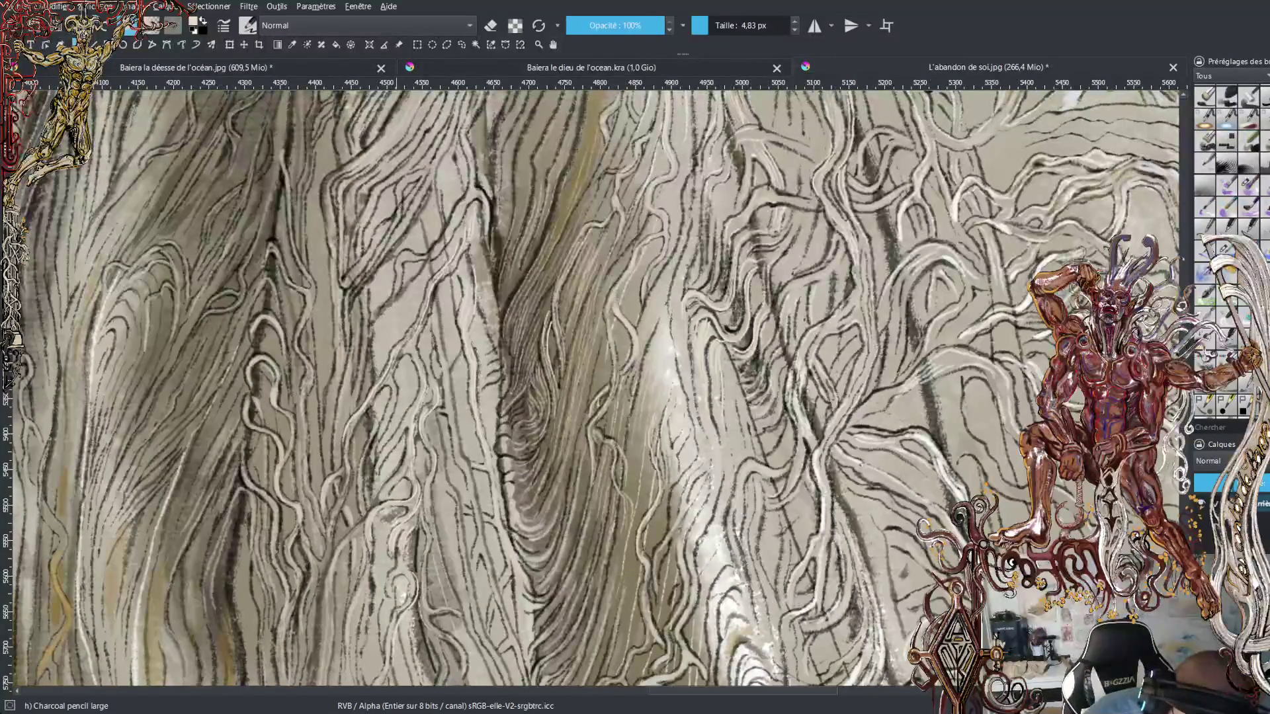
- Paint short light strokes up the upper robe folds, undoing and redrawing the last one
{"action": "mouse_move", "coordinate": [394, 279]}
{"action": "left_mouse_down"}
{"action": "mouse_move", "coordinate": [393, 293]}
{"action": "mouse_move", "coordinate": [398, 265]}
{"action": "mouse_move", "coordinate": [434, 251]}
{"action": "mouse_move", "coordinate": [468, 201]}
{"action": "left_mouse_up"}
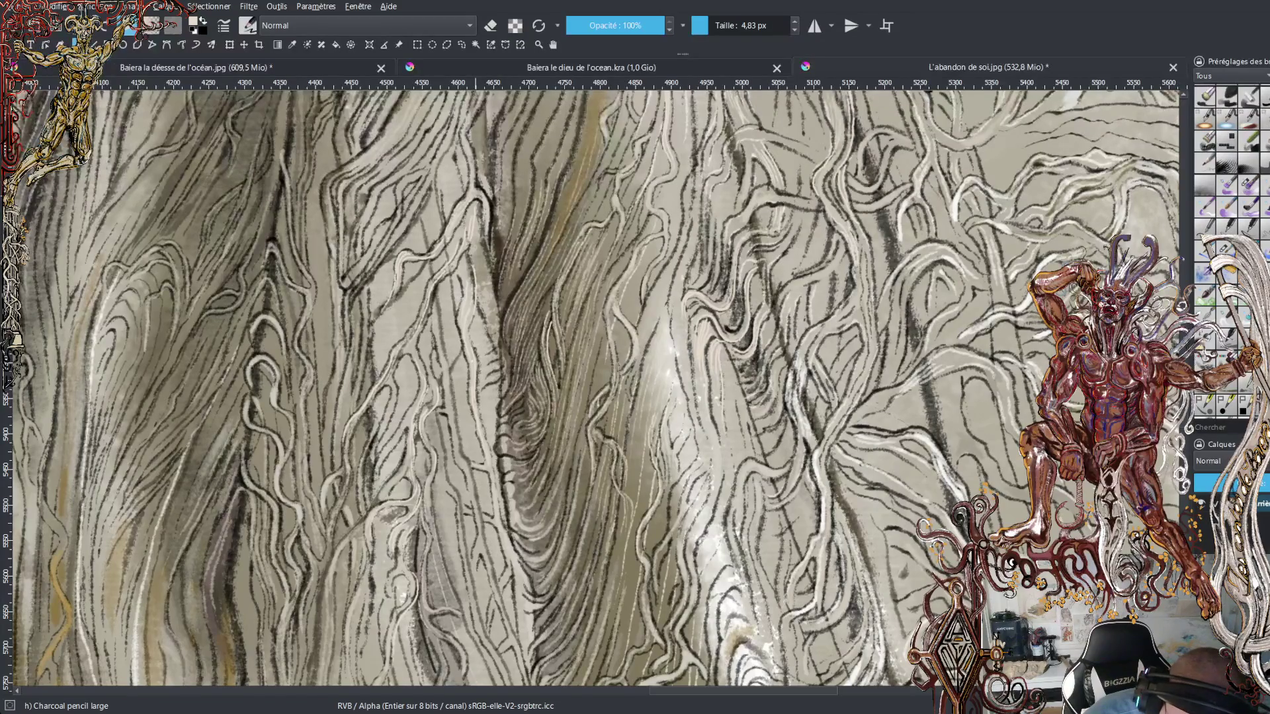
{"action": "mouse_move", "coordinate": [489, 237]}
{"action": "left_mouse_down"}
{"action": "mouse_move", "coordinate": [493, 279]}
{"action": "mouse_move", "coordinate": [490, 205]}
{"action": "left_mouse_up"}
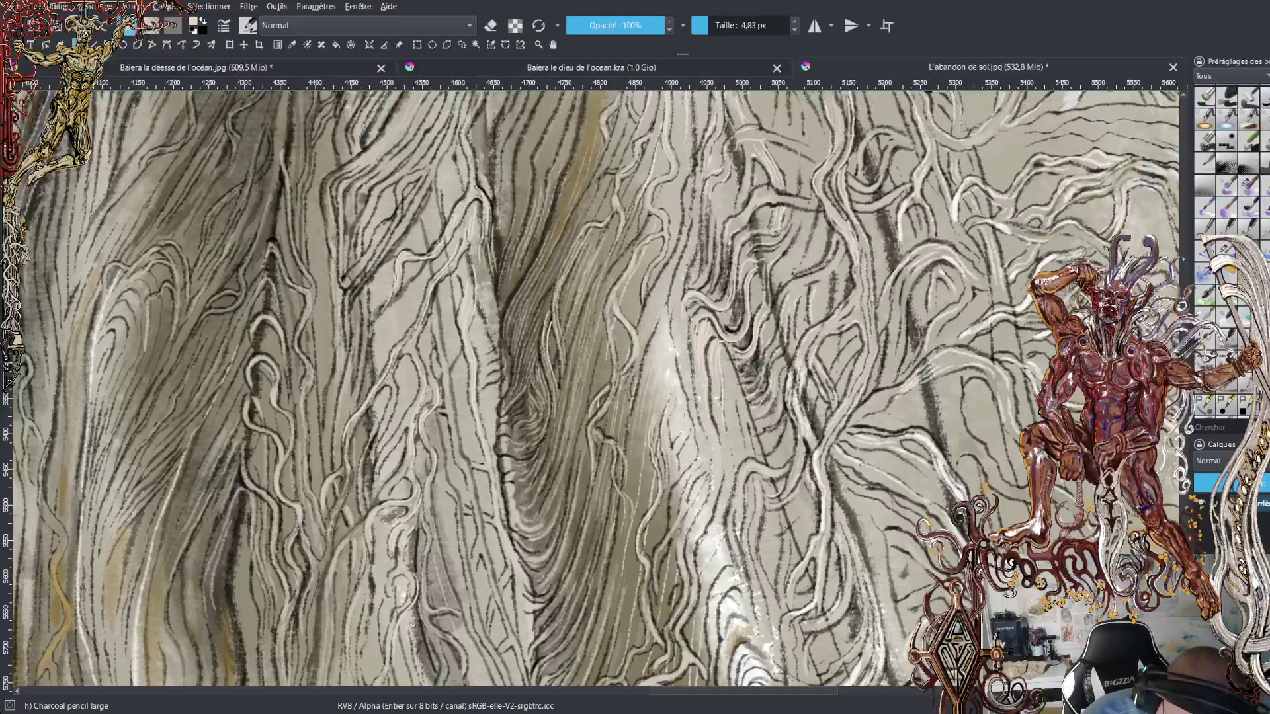
{"action": "left_click_drag", "start_coordinate": [471, 124], "coordinate": [473, 140]}
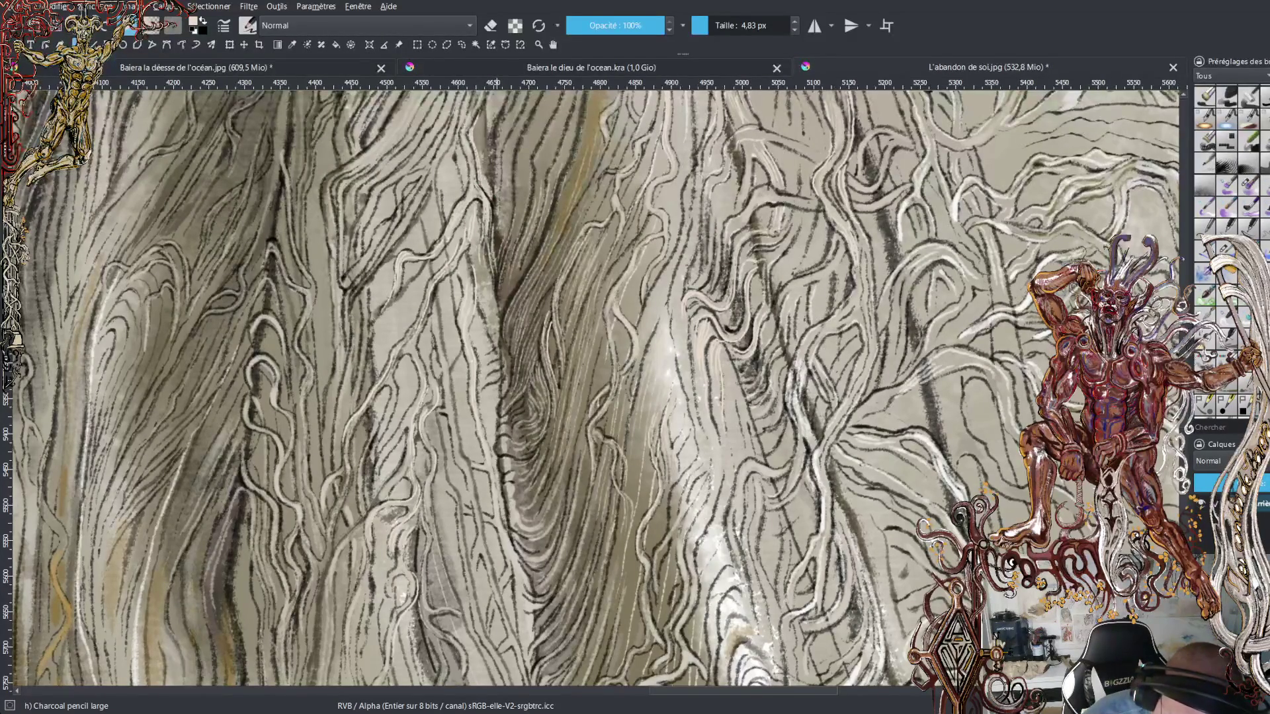
{"action": "left_click_drag", "start_coordinate": [498, 252], "coordinate": [502, 104]}
{"action": "left_click_drag", "start_coordinate": [492, 151], "coordinate": [502, 111]}
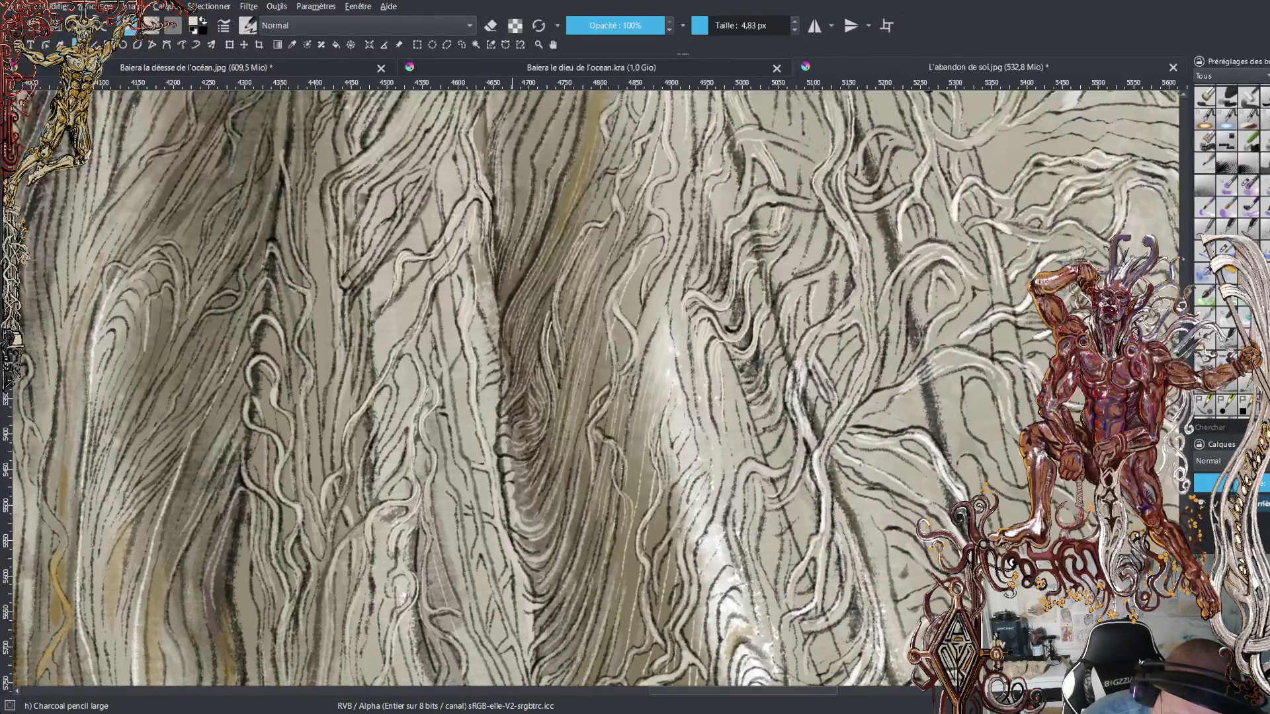
{"action": "left_click_drag", "start_coordinate": [520, 188], "coordinate": [539, 125]}
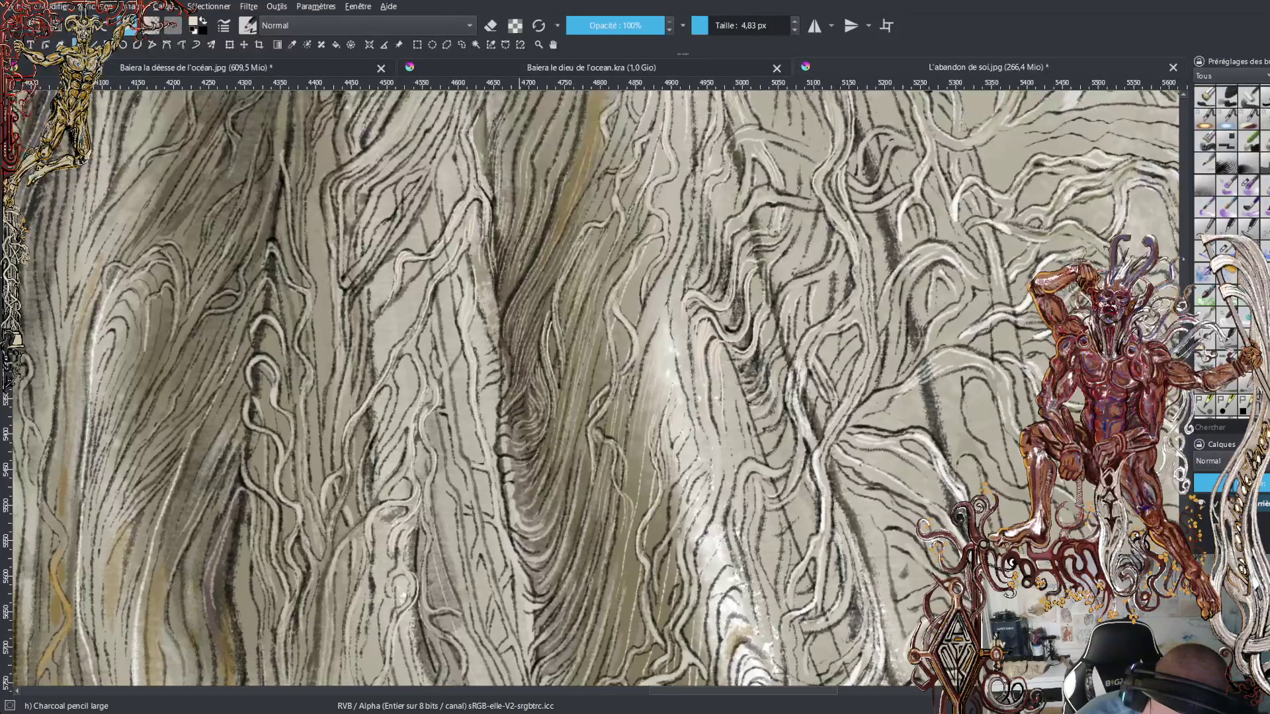
{"action": "left_click_drag", "start_coordinate": [533, 263], "coordinate": [555, 200]}
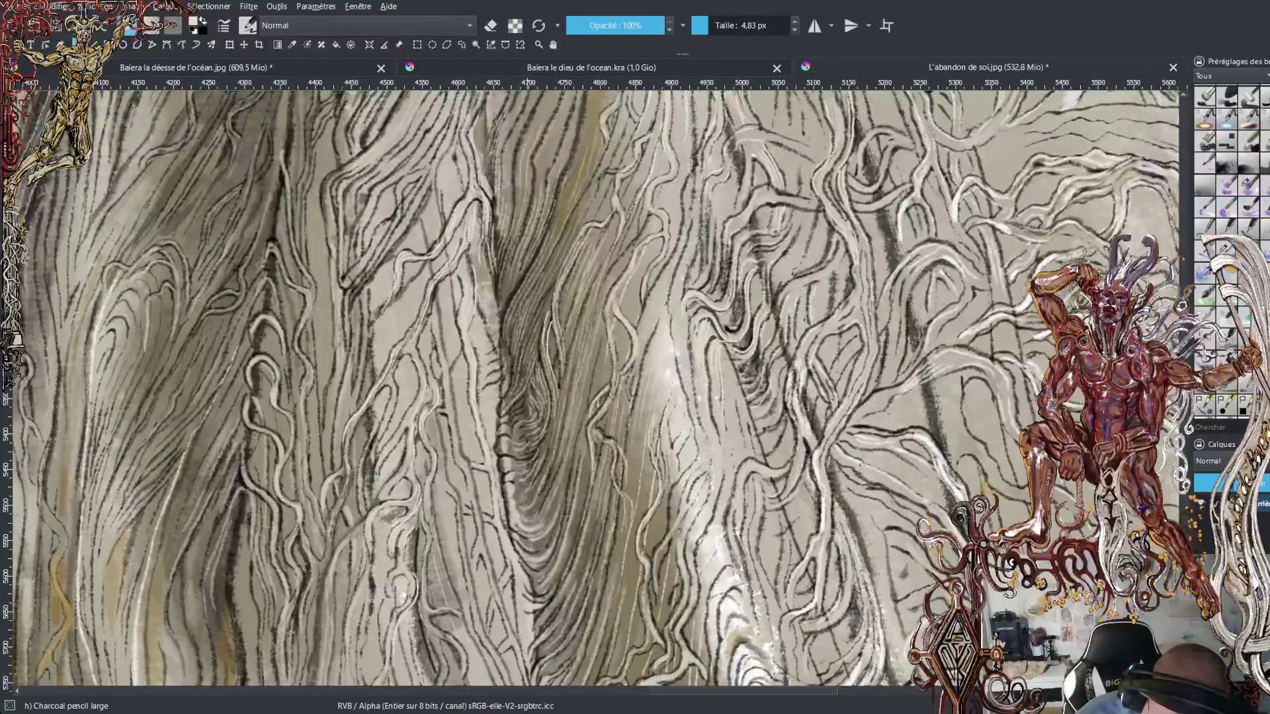
{"action": "key", "text": "ctrl+z"}
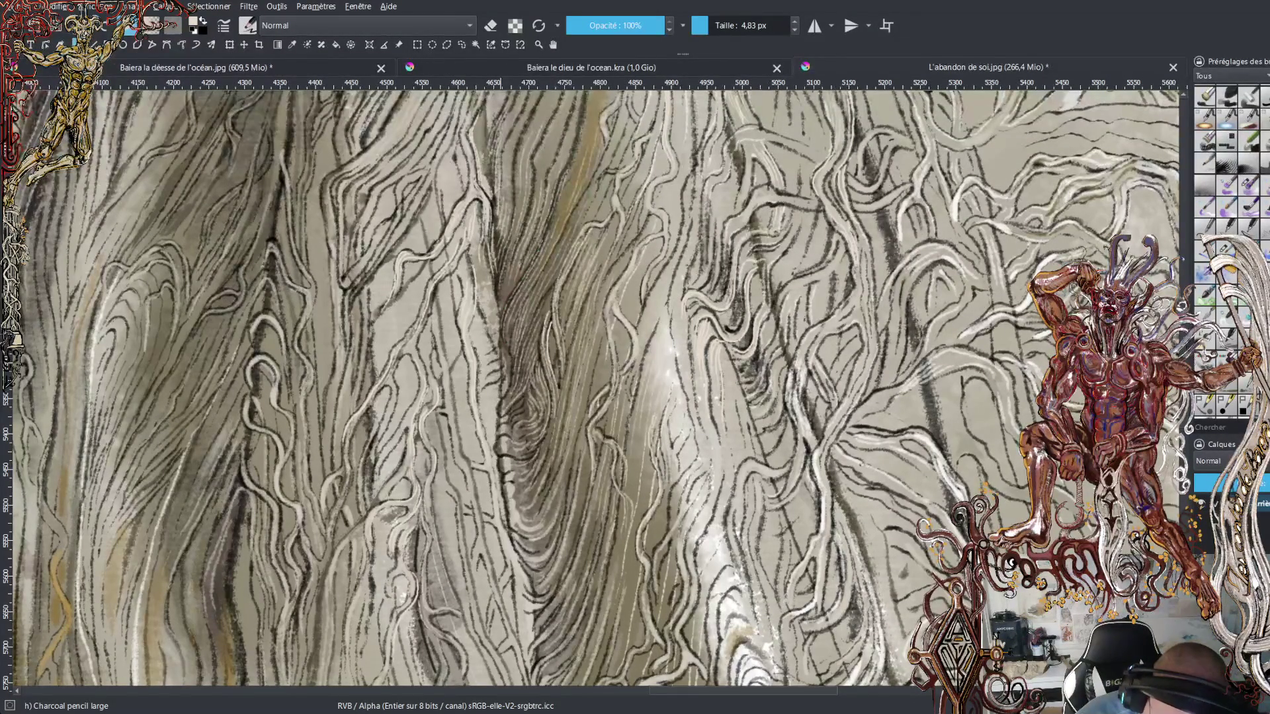
{"action": "left_click_drag", "start_coordinate": [561, 212], "coordinate": [587, 106]}
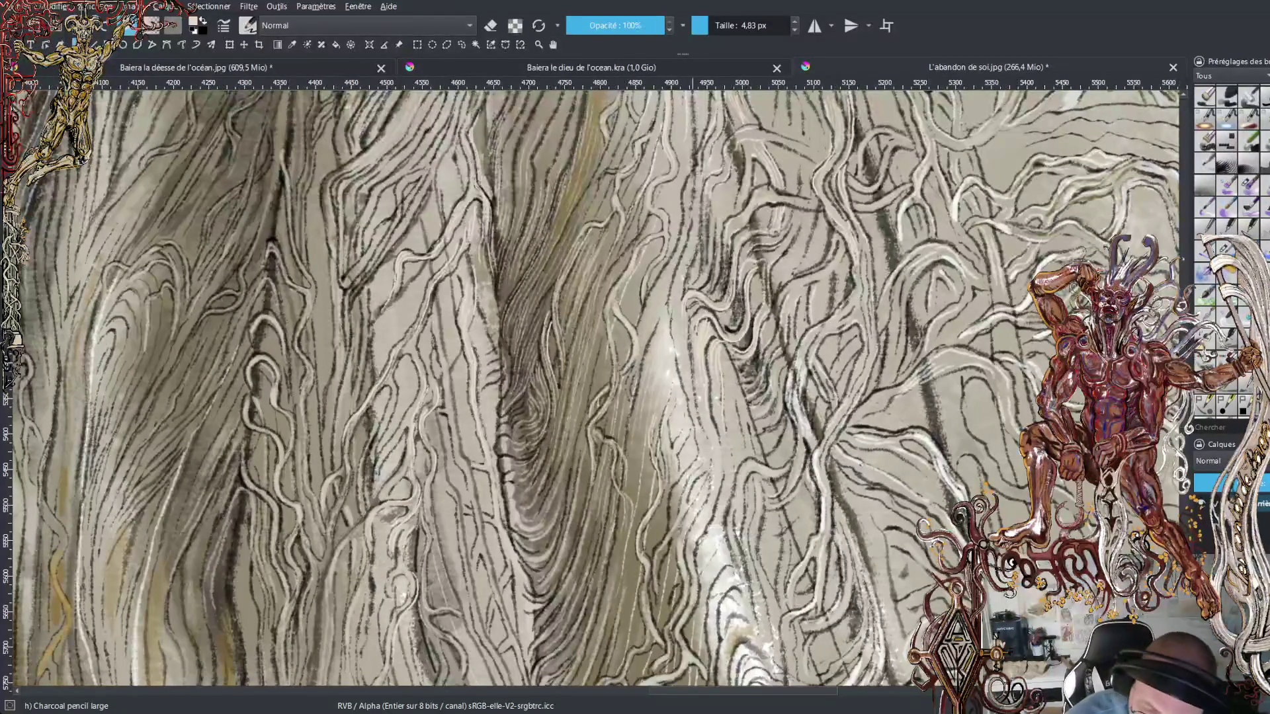
- Paint six upward light charcoal strokes along the right-side robe folds
{"action": "left_click_drag", "start_coordinate": [696, 173], "coordinate": [711, 111]}
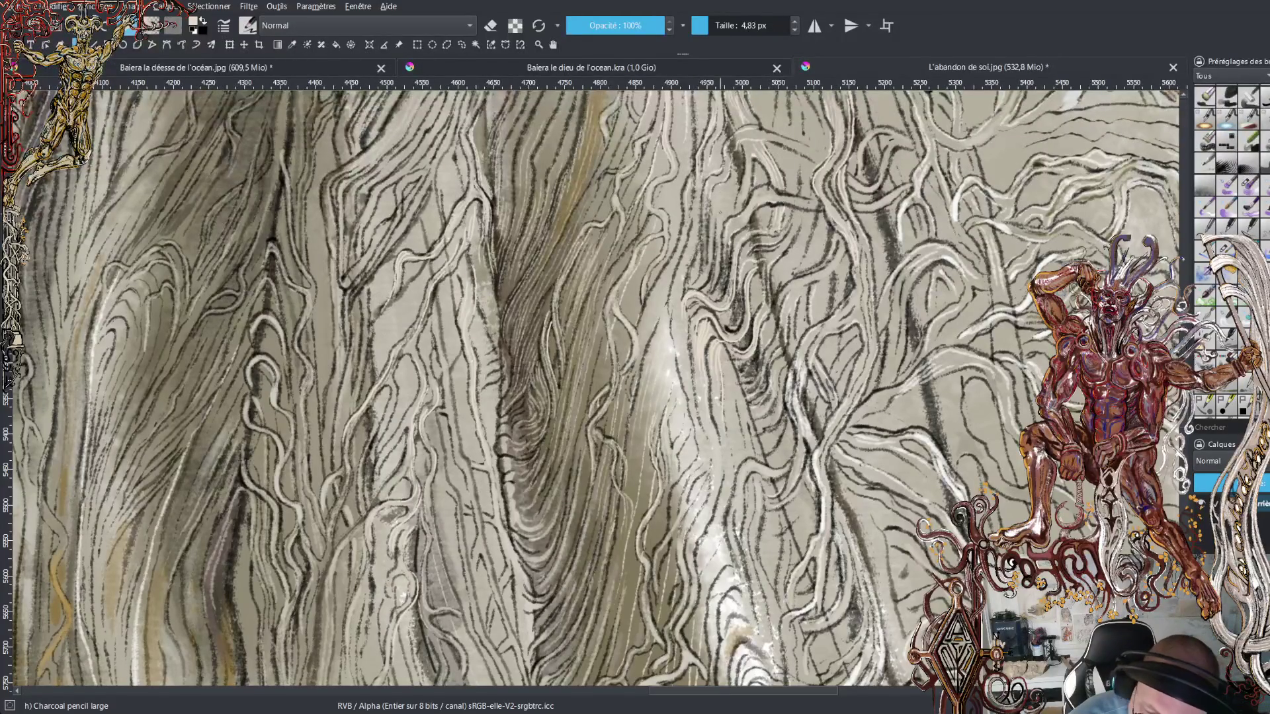
{"action": "left_click_drag", "start_coordinate": [704, 276], "coordinate": [704, 191]}
{"action": "left_click_drag", "start_coordinate": [705, 268], "coordinate": [710, 180]}
{"action": "left_click_drag", "start_coordinate": [713, 266], "coordinate": [714, 205]}
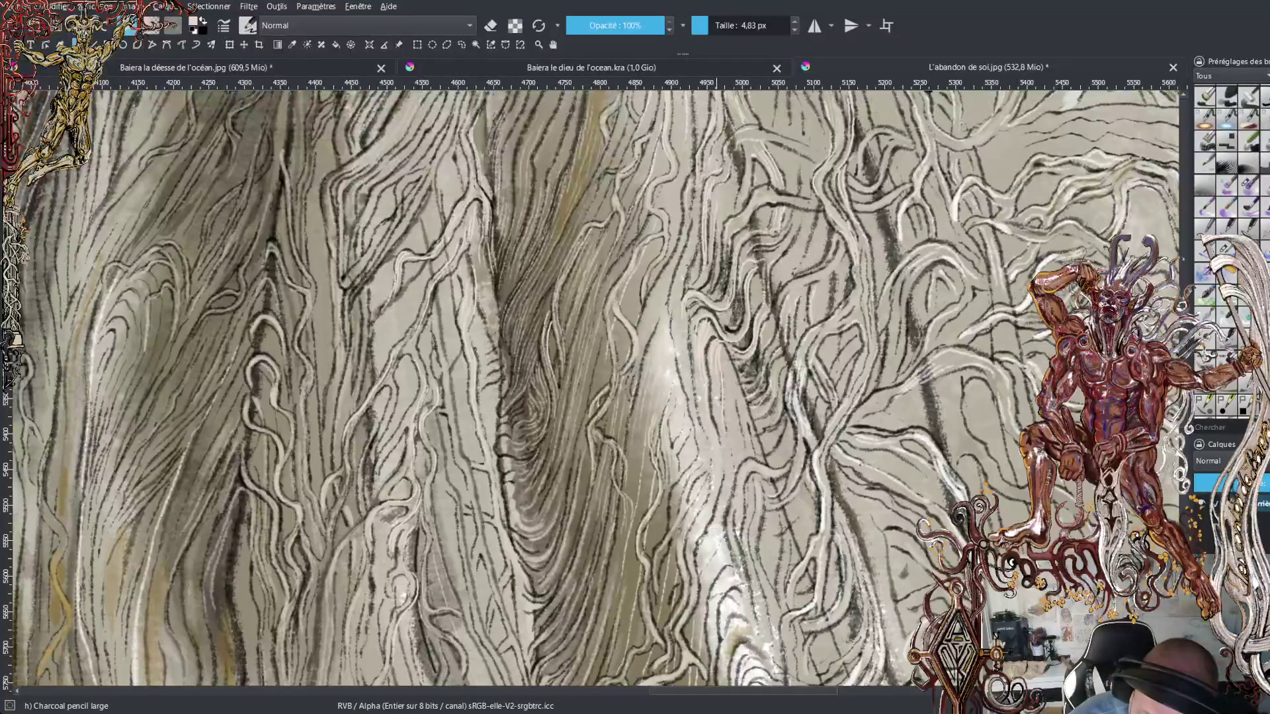
{"action": "left_click_drag", "start_coordinate": [723, 288], "coordinate": [724, 242]}
{"action": "mouse_move", "coordinate": [723, 295]}
{"action": "left_mouse_down"}
{"action": "mouse_move", "coordinate": [729, 246]}
{"action": "mouse_move", "coordinate": [778, 192]}
{"action": "left_mouse_up"}
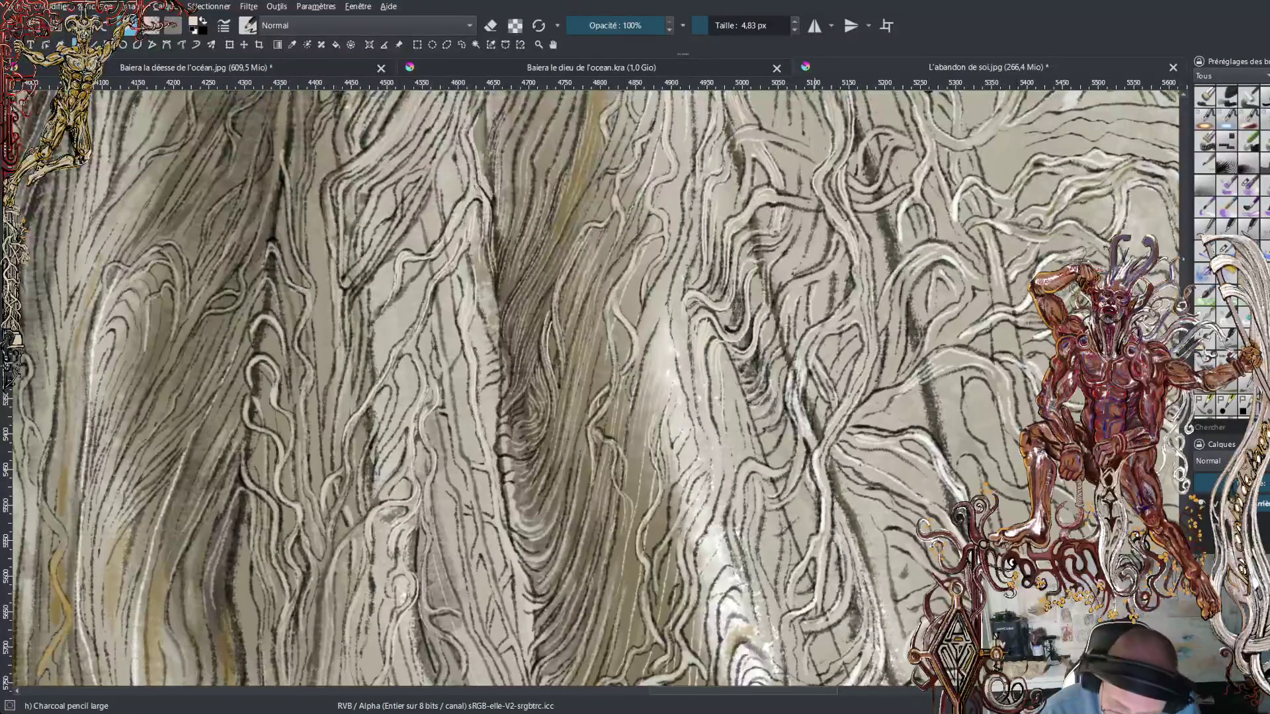
{"action": "left_click", "coordinate": [798, 389]}
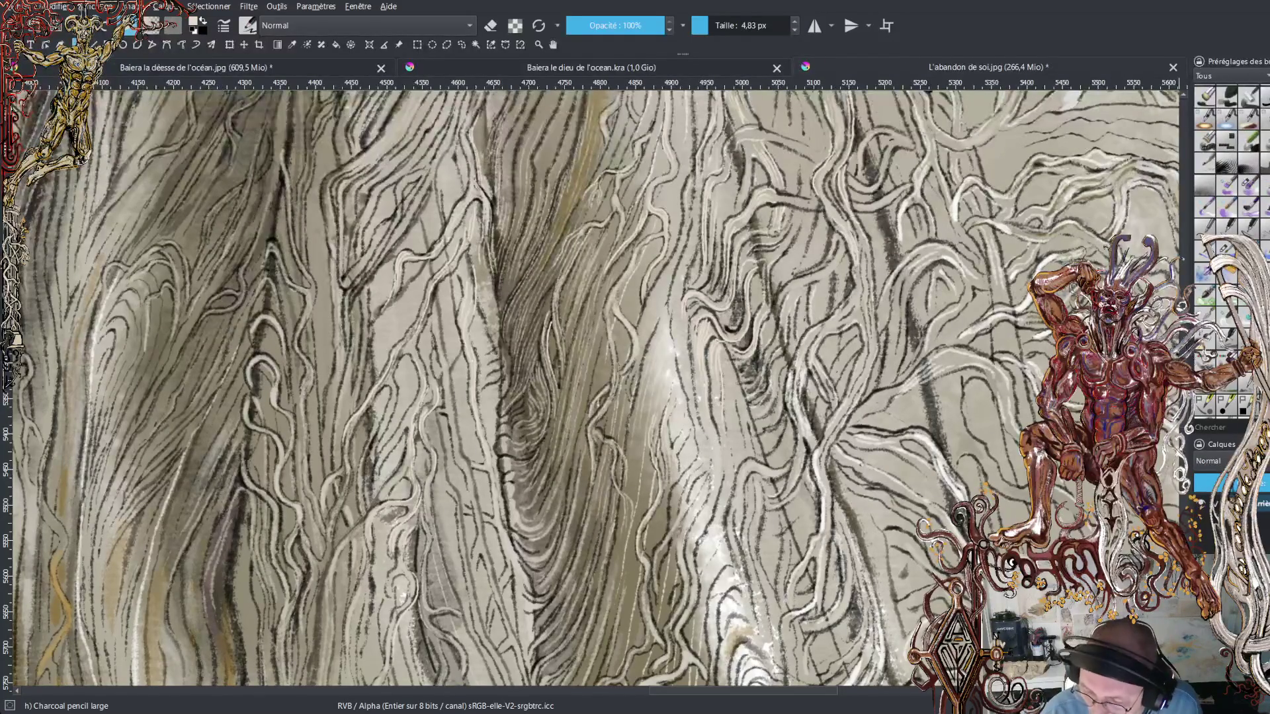
- Add faint light strokes low on the robe and parallel light strokes up the central fold
{"action": "scroll", "coordinate": [596, 387], "scroll_direction": "down", "scroll_amount": 5}
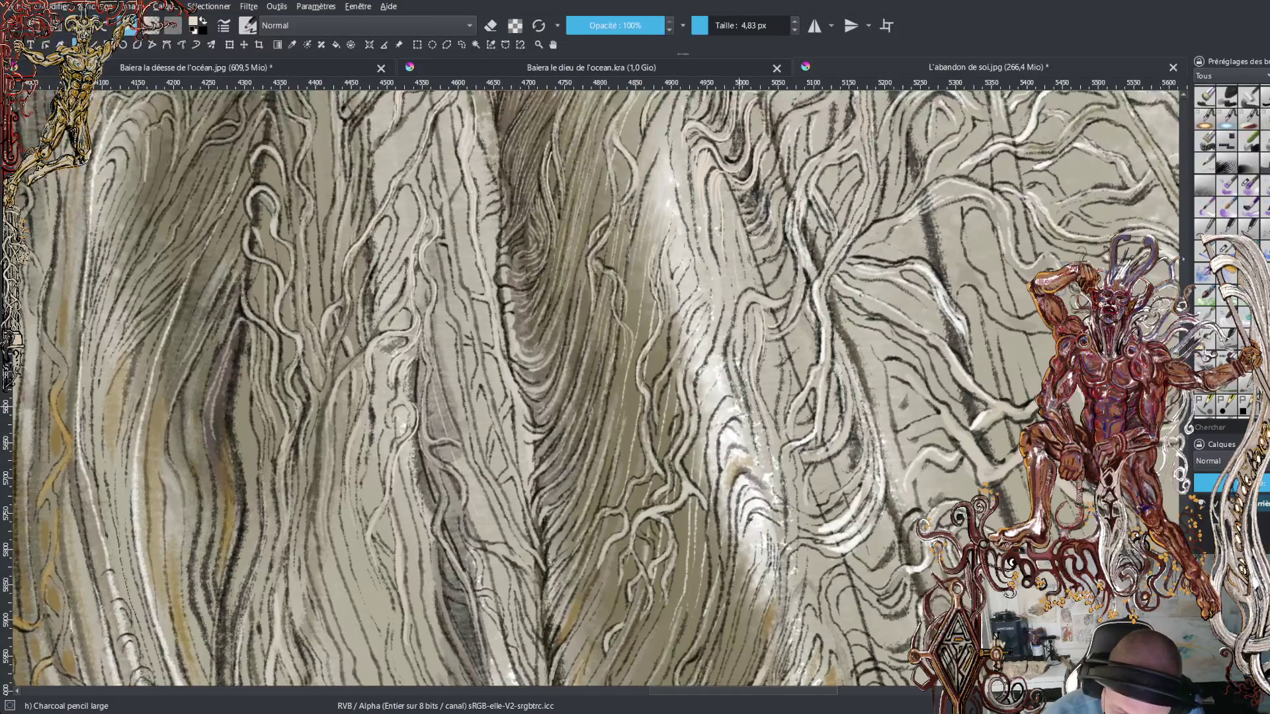
{"action": "mouse_move", "coordinate": [710, 514]}
{"action": "left_mouse_down"}
{"action": "mouse_move", "coordinate": [713, 584]}
{"action": "mouse_move", "coordinate": [726, 527]}
{"action": "left_mouse_up"}
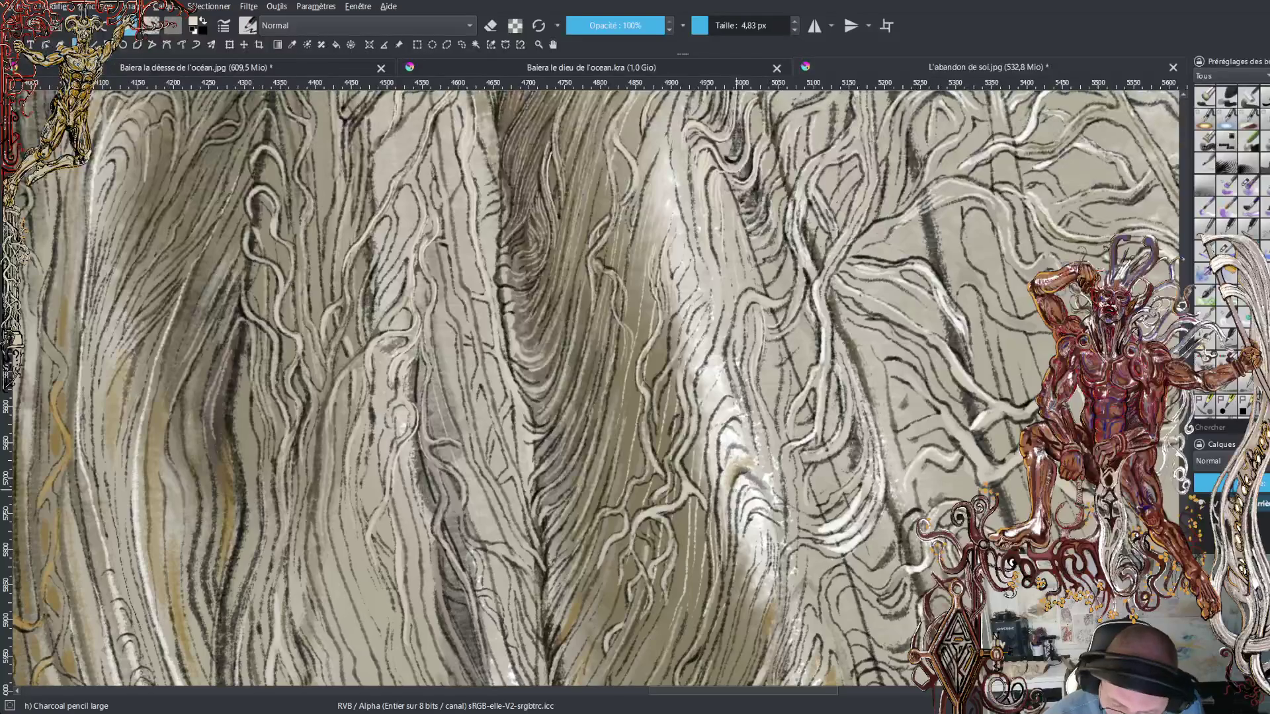
{"action": "left_click_drag", "start_coordinate": [741, 471], "coordinate": [760, 485]}
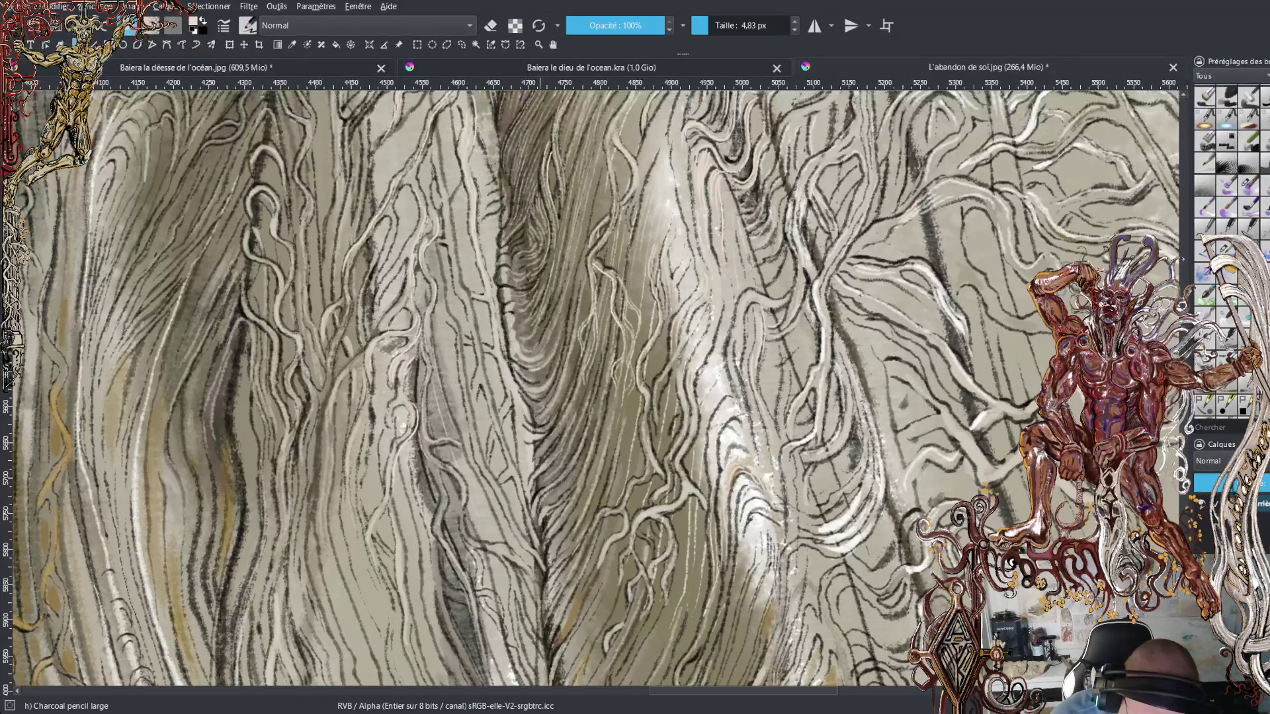
{"action": "left_click_drag", "start_coordinate": [549, 343], "coordinate": [580, 240]}
{"action": "left_click_drag", "start_coordinate": [566, 347], "coordinate": [582, 246]}
{"action": "mouse_move", "coordinate": [564, 333]}
{"action": "left_mouse_down"}
{"action": "mouse_move", "coordinate": [561, 367]}
{"action": "mouse_move", "coordinate": [581, 342]}
{"action": "mouse_move", "coordinate": [582, 291]}
{"action": "left_mouse_up"}
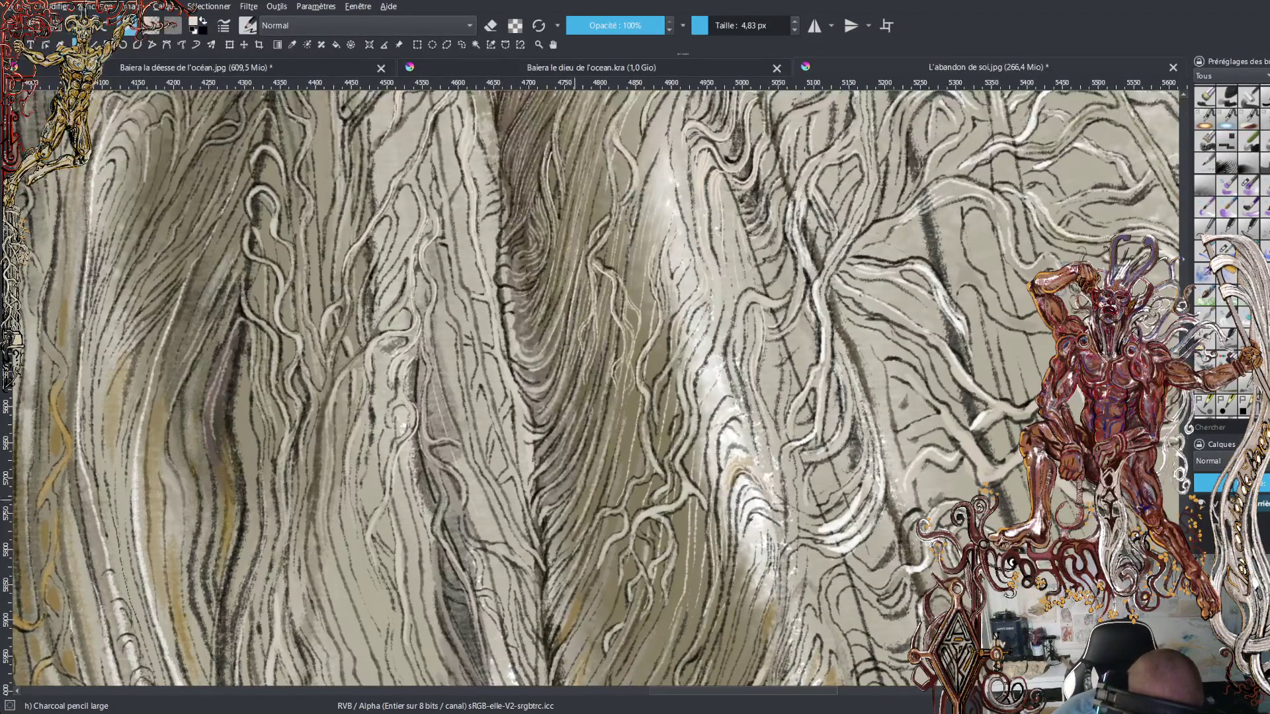
- Hatch short upward light charcoal lines along the lower robe folds
{"action": "left_click_drag", "start_coordinate": [549, 552], "coordinate": [606, 411]}
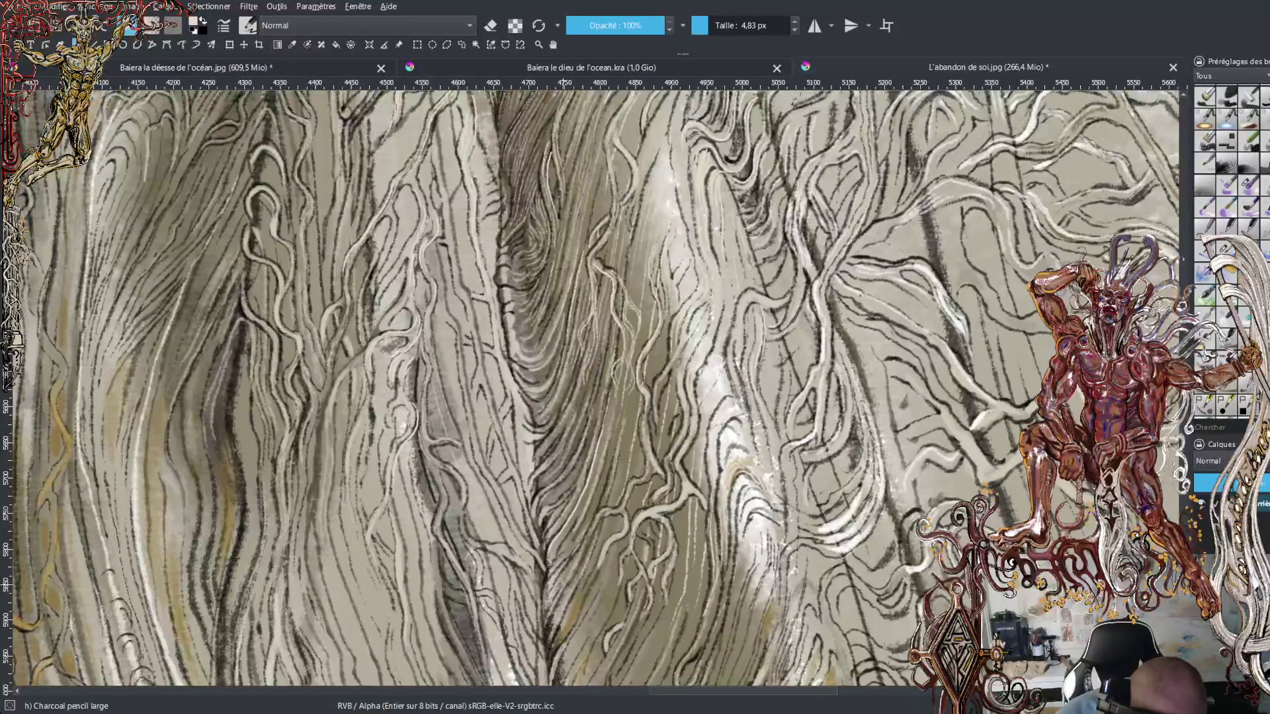
{"action": "left_click_drag", "start_coordinate": [552, 568], "coordinate": [588, 517]}
{"action": "left_click_drag", "start_coordinate": [544, 595], "coordinate": [577, 557]}
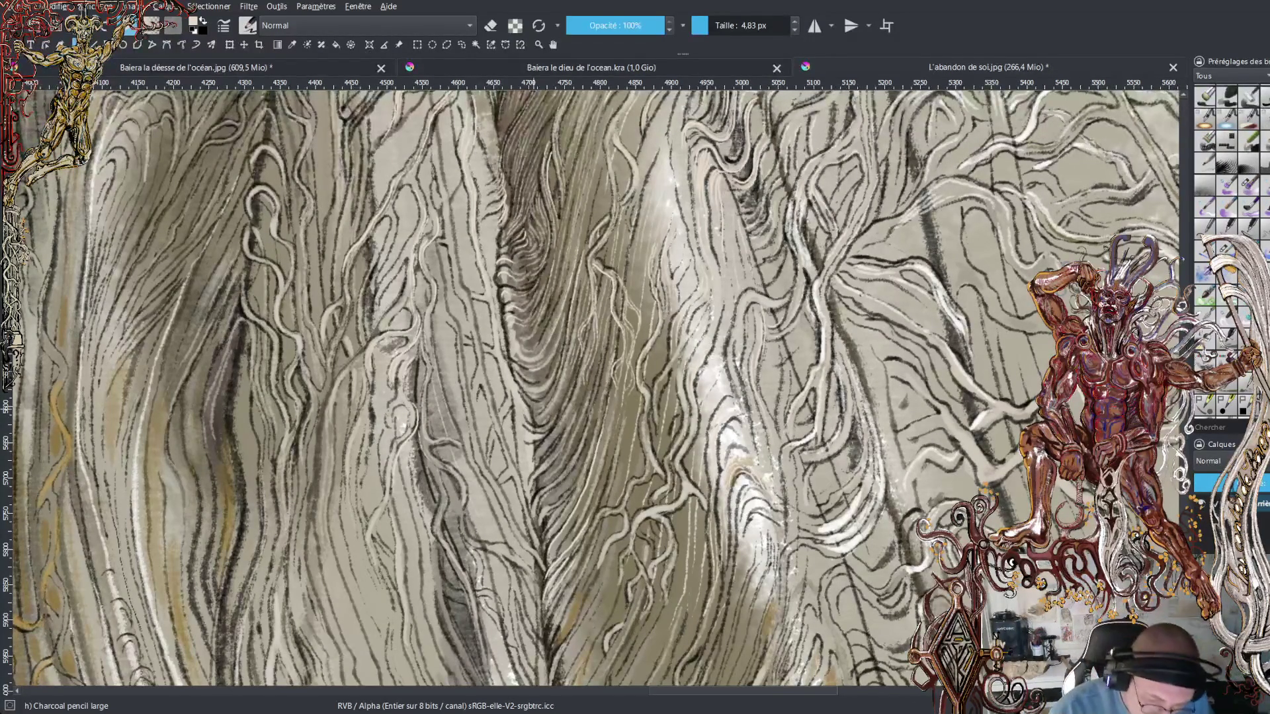
{"action": "mouse_move", "coordinate": [490, 459]}
{"action": "left_mouse_down"}
{"action": "mouse_move", "coordinate": [510, 381]}
{"action": "mouse_move", "coordinate": [545, 430]}
{"action": "mouse_move", "coordinate": [529, 437]}
{"action": "mouse_move", "coordinate": [545, 445]}
{"action": "mouse_move", "coordinate": [568, 421]}
{"action": "mouse_move", "coordinate": [573, 400]}
{"action": "mouse_move", "coordinate": [542, 374]}
{"action": "left_mouse_up"}
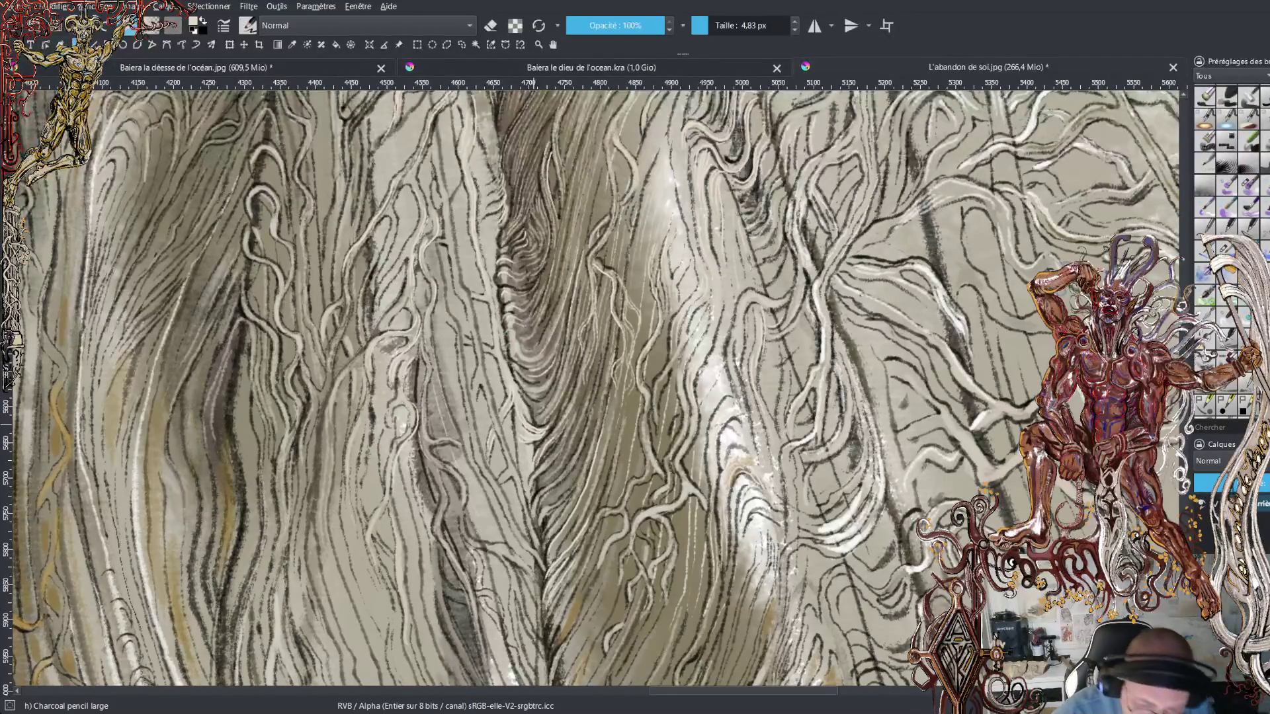
{"action": "scroll", "coordinate": [529, 377], "scroll_direction": "down", "scroll_amount": 10}
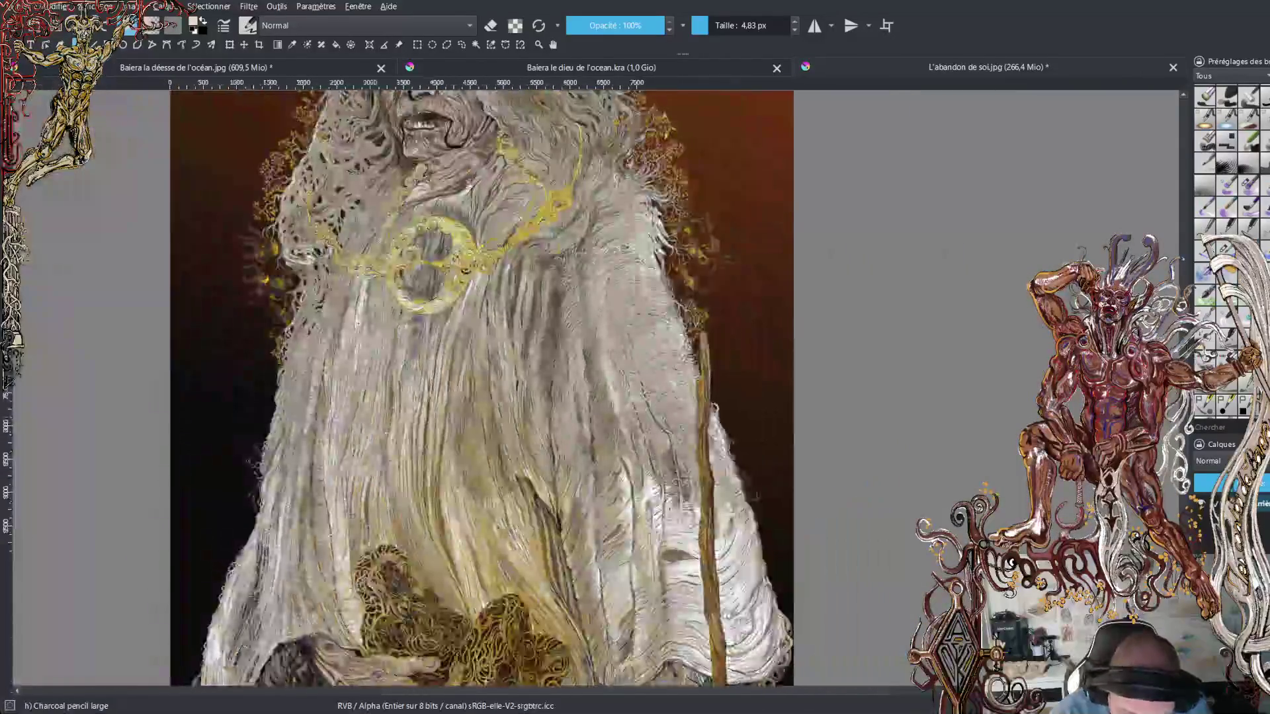
{"action": "scroll", "coordinate": [595, 457], "scroll_direction": "down", "scroll_amount": 2}
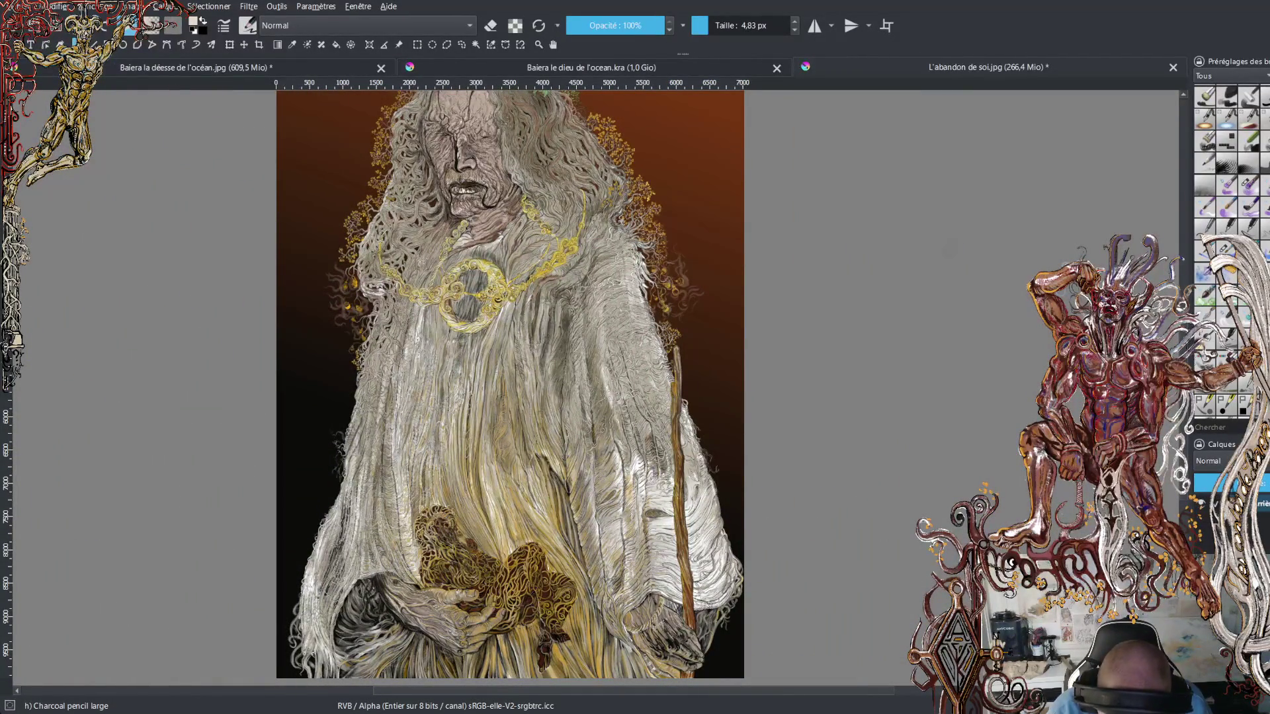
{"action": "scroll", "coordinate": [529, 396], "scroll_direction": "up", "scroll_amount": 8}
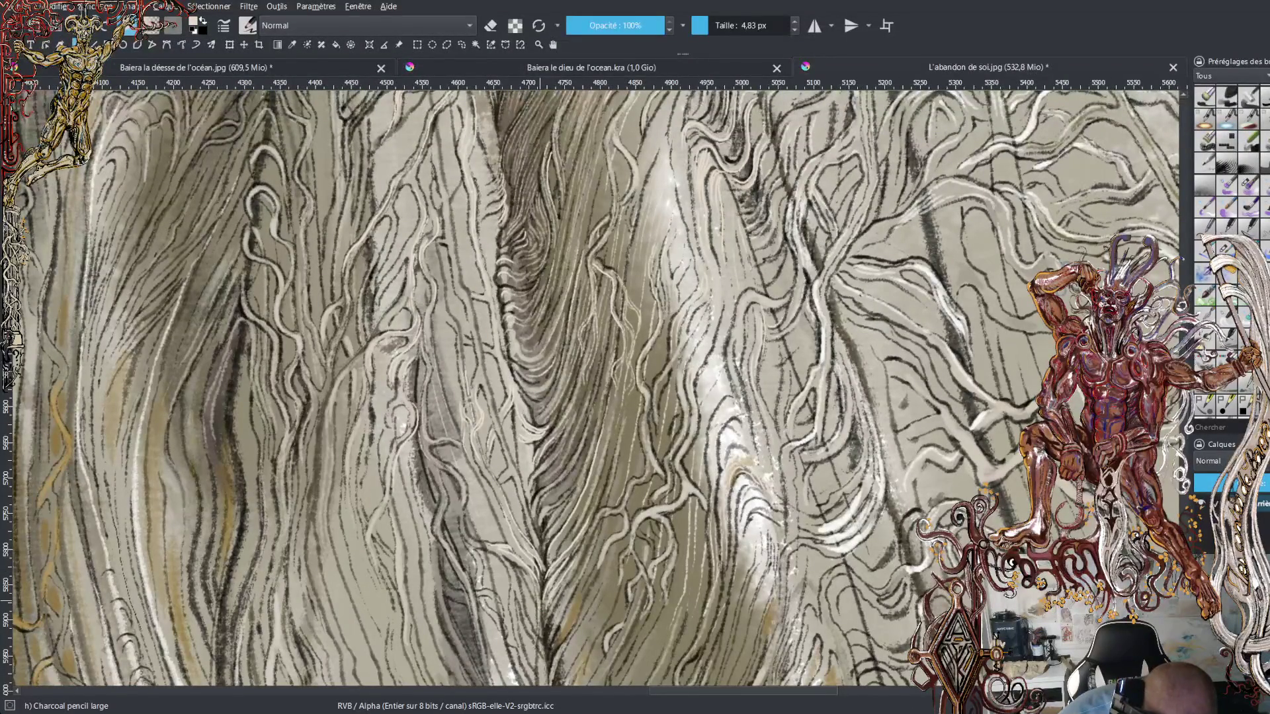
- Paint a thin light highlight up a lower robe fold, then scroll up to the folds above
{"action": "mouse_move", "coordinate": [540, 659]}
{"action": "left_mouse_down"}
{"action": "mouse_move", "coordinate": [542, 626]}
{"action": "mouse_move", "coordinate": [550, 650]}
{"action": "mouse_move", "coordinate": [519, 589]}
{"action": "mouse_move", "coordinate": [533, 675]}
{"action": "mouse_move", "coordinate": [507, 564]}
{"action": "mouse_move", "coordinate": [467, 533]}
{"action": "mouse_move", "coordinate": [463, 485]}
{"action": "left_mouse_up"}
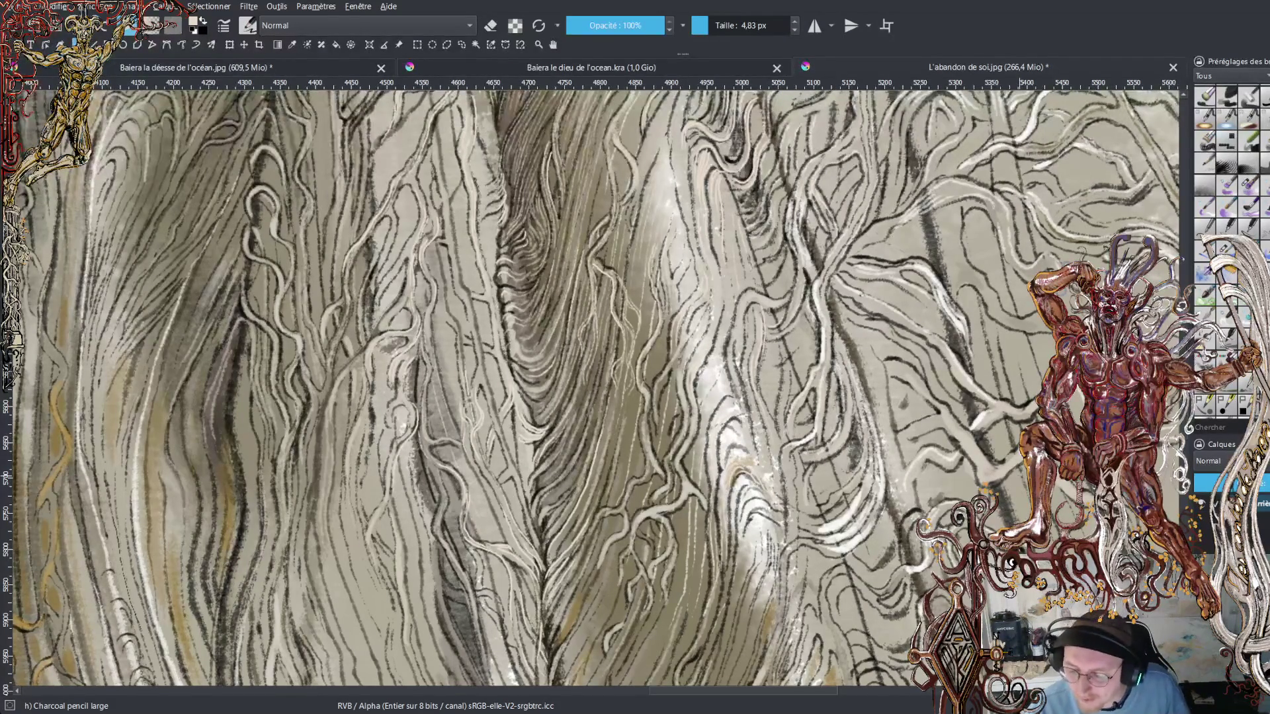
{"action": "scroll", "coordinate": [590, 392], "scroll_direction": "up", "scroll_amount": 10}
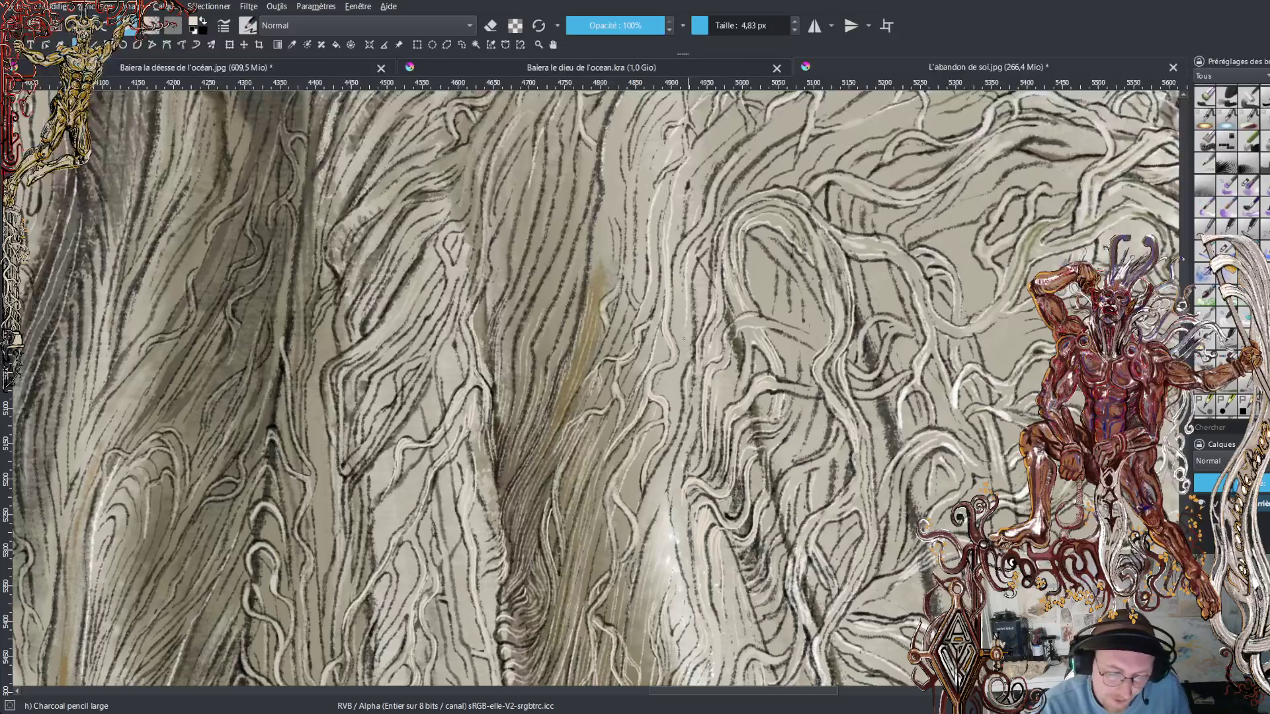
- Add short thin light highlights along the right-hand robe strands
{"action": "left_click_drag", "start_coordinate": [604, 304], "coordinate": [606, 323]}
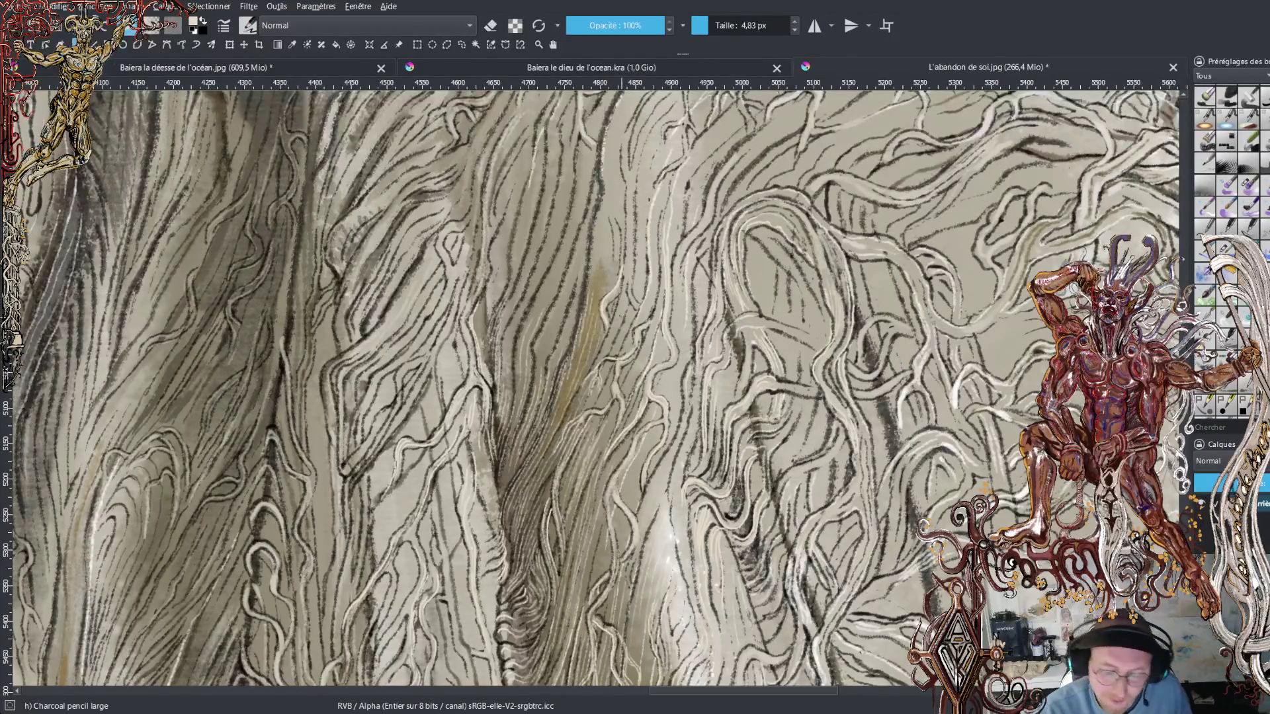
{"action": "mouse_move", "coordinate": [620, 277]}
{"action": "left_mouse_down"}
{"action": "mouse_move", "coordinate": [617, 294]}
{"action": "mouse_move", "coordinate": [633, 238]}
{"action": "left_mouse_up"}
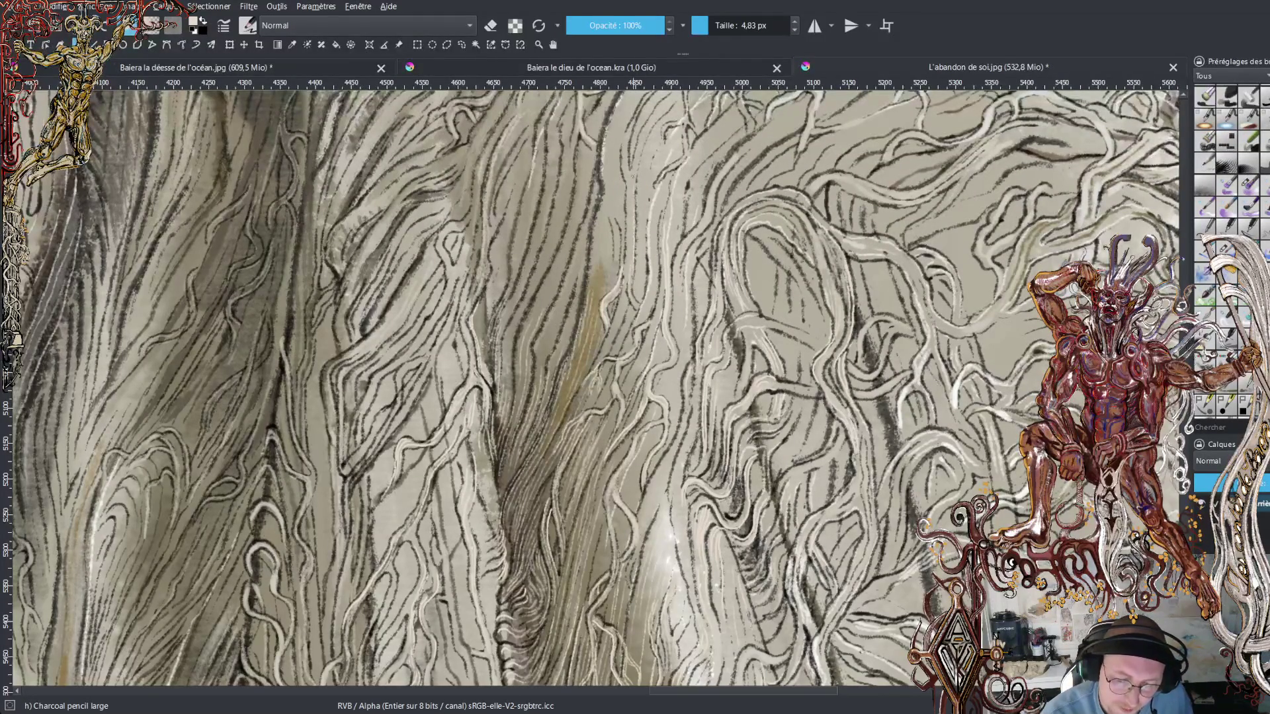
{"action": "left_click_drag", "start_coordinate": [626, 172], "coordinate": [636, 107]}
{"action": "left_click_drag", "start_coordinate": [622, 260], "coordinate": [611, 197]}
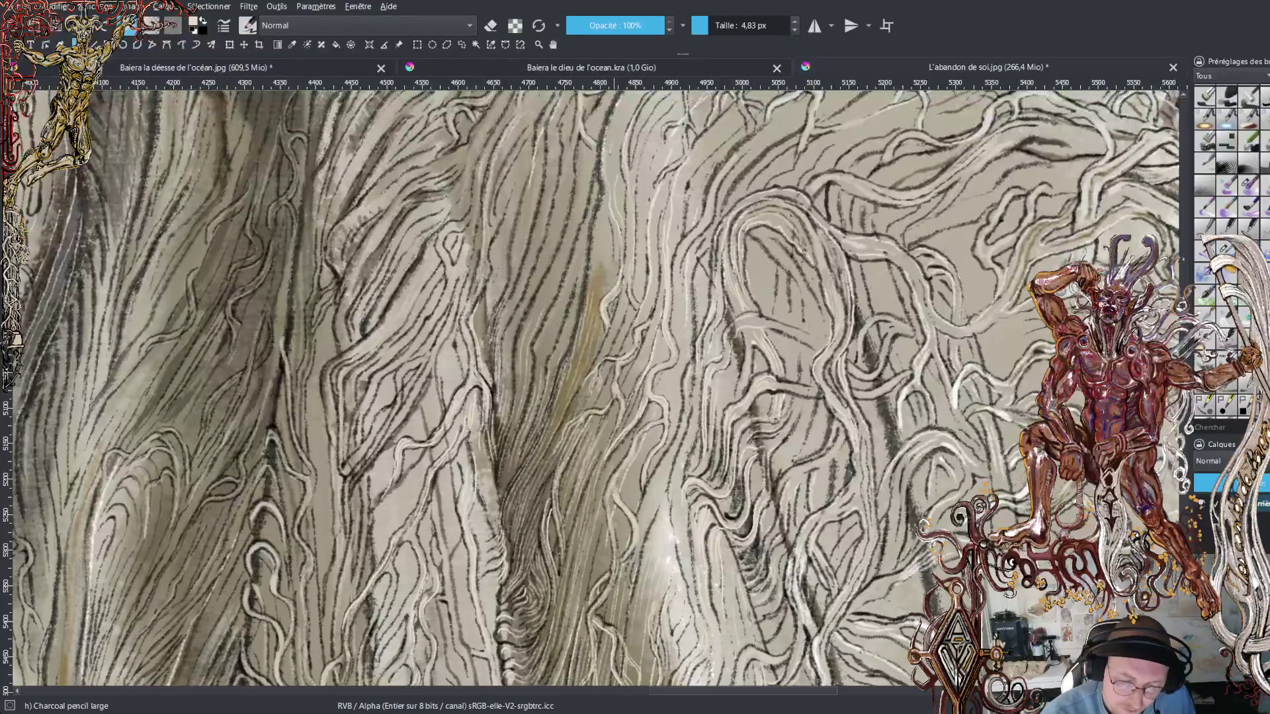
{"action": "left_click_drag", "start_coordinate": [608, 212], "coordinate": [605, 195]}
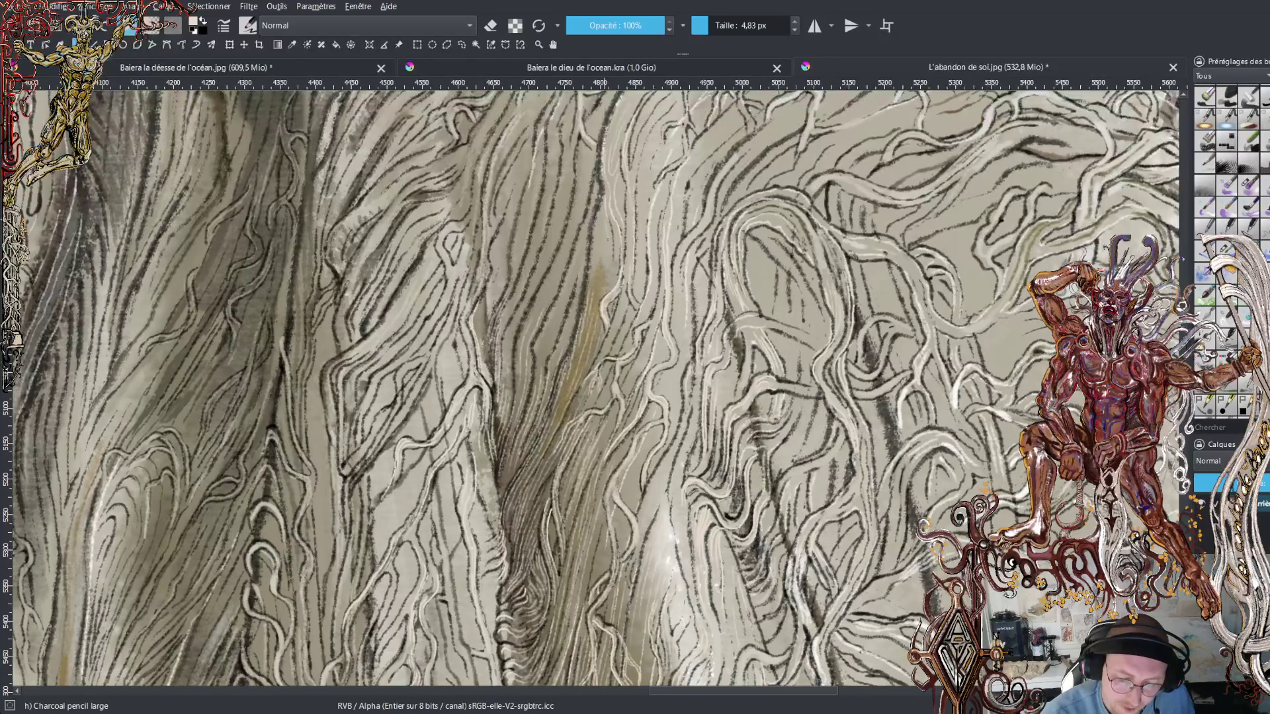
{"action": "left_click_drag", "start_coordinate": [598, 278], "coordinate": [602, 255]}
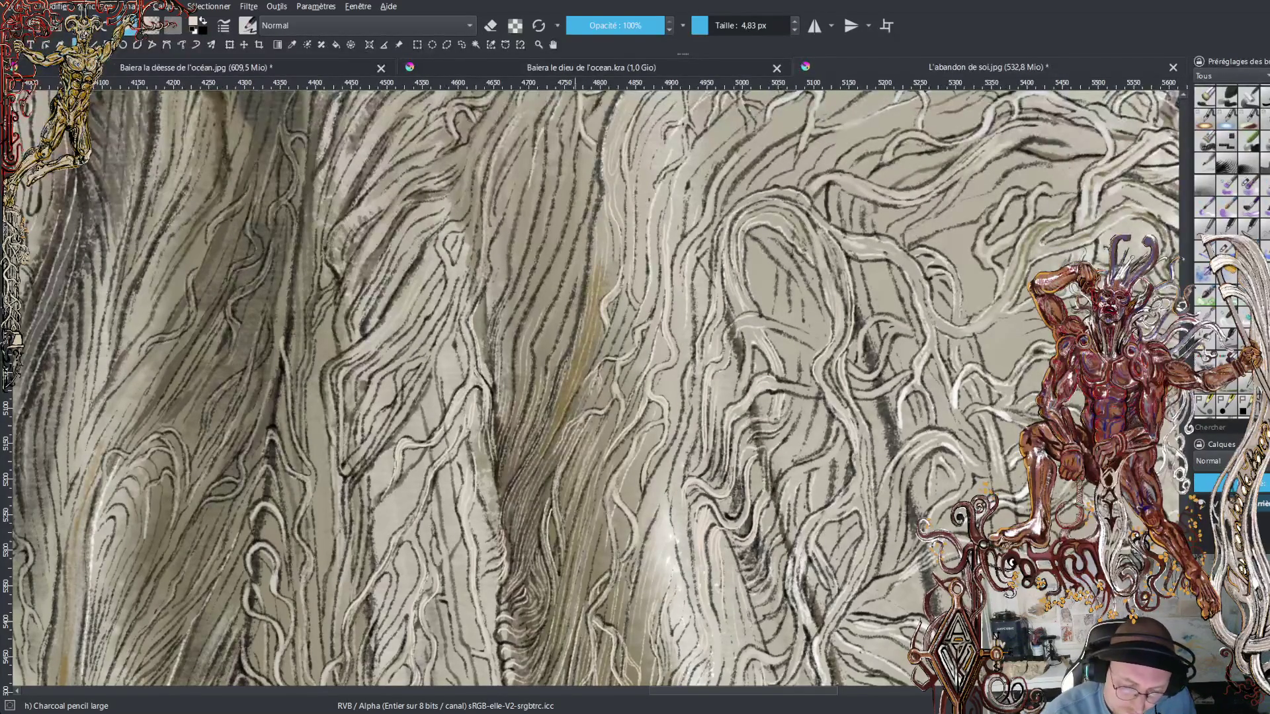
- Draw long and short parallel light highlights up the robe folds between the dark hatching
{"action": "left_click_drag", "start_coordinate": [573, 332], "coordinate": [592, 219]}
{"action": "left_click_drag", "start_coordinate": [569, 318], "coordinate": [575, 278]}
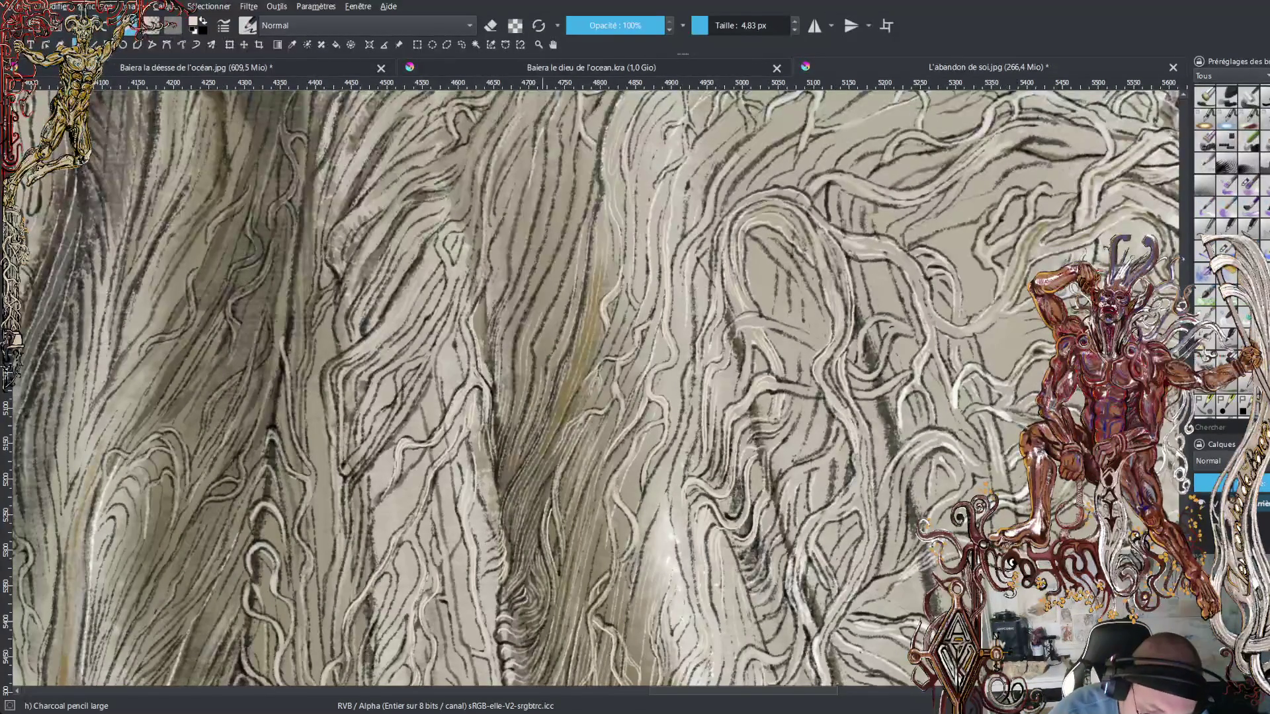
{"action": "mouse_move", "coordinate": [561, 339]}
{"action": "left_mouse_down"}
{"action": "mouse_move", "coordinate": [553, 320]}
{"action": "mouse_move", "coordinate": [580, 236]}
{"action": "left_mouse_up"}
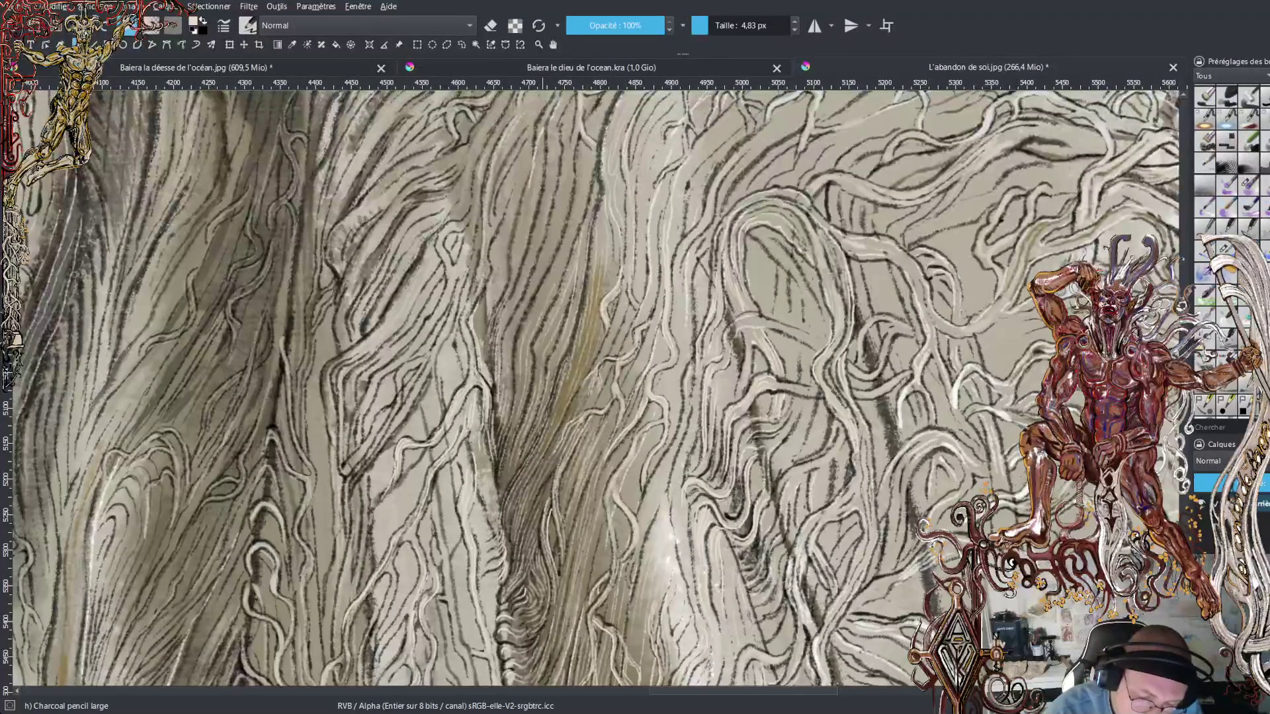
{"action": "left_click_drag", "start_coordinate": [567, 252], "coordinate": [575, 234]}
{"action": "left_click_drag", "start_coordinate": [540, 306], "coordinate": [584, 180]}
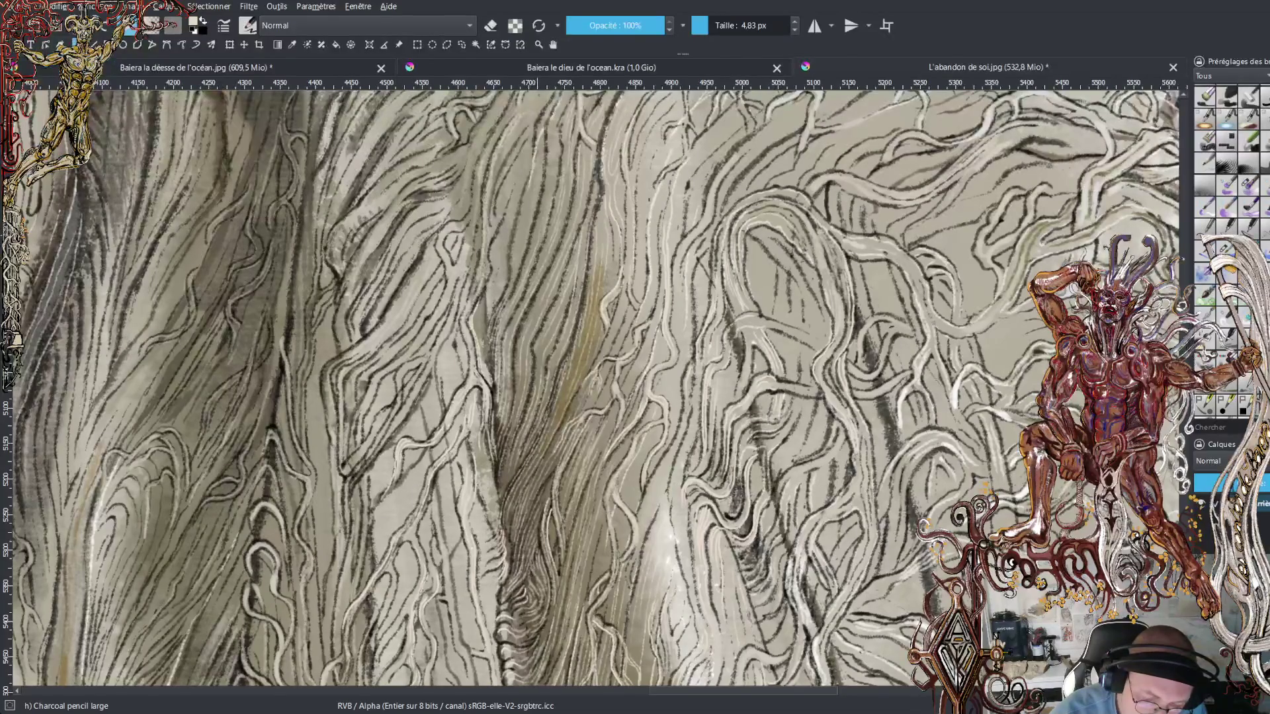
- Paint bright highlights up the upper strands and across the central robe folds
{"action": "left_click_drag", "start_coordinate": [542, 212], "coordinate": [548, 139]}
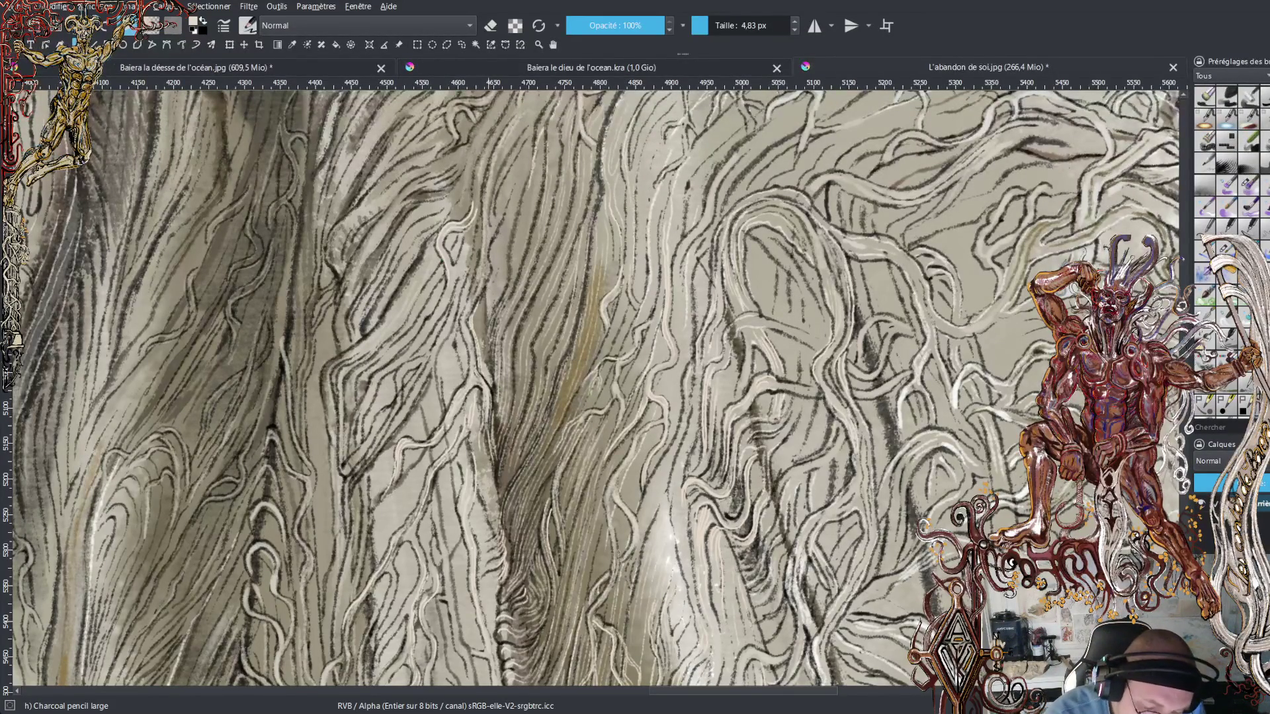
{"action": "left_click_drag", "start_coordinate": [506, 291], "coordinate": [526, 189]}
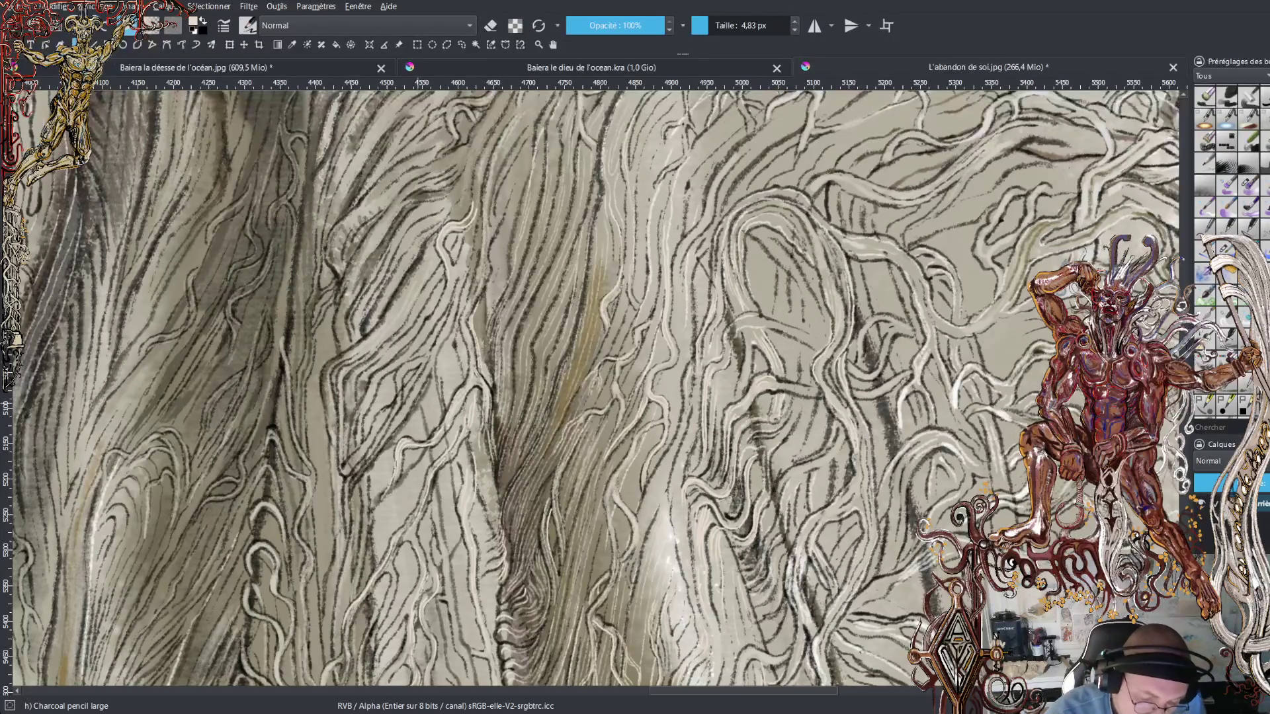
{"action": "mouse_move", "coordinate": [351, 500]}
{"action": "left_mouse_down"}
{"action": "mouse_move", "coordinate": [416, 401]}
{"action": "mouse_move", "coordinate": [401, 376]}
{"action": "mouse_move", "coordinate": [435, 345]}
{"action": "left_mouse_up"}
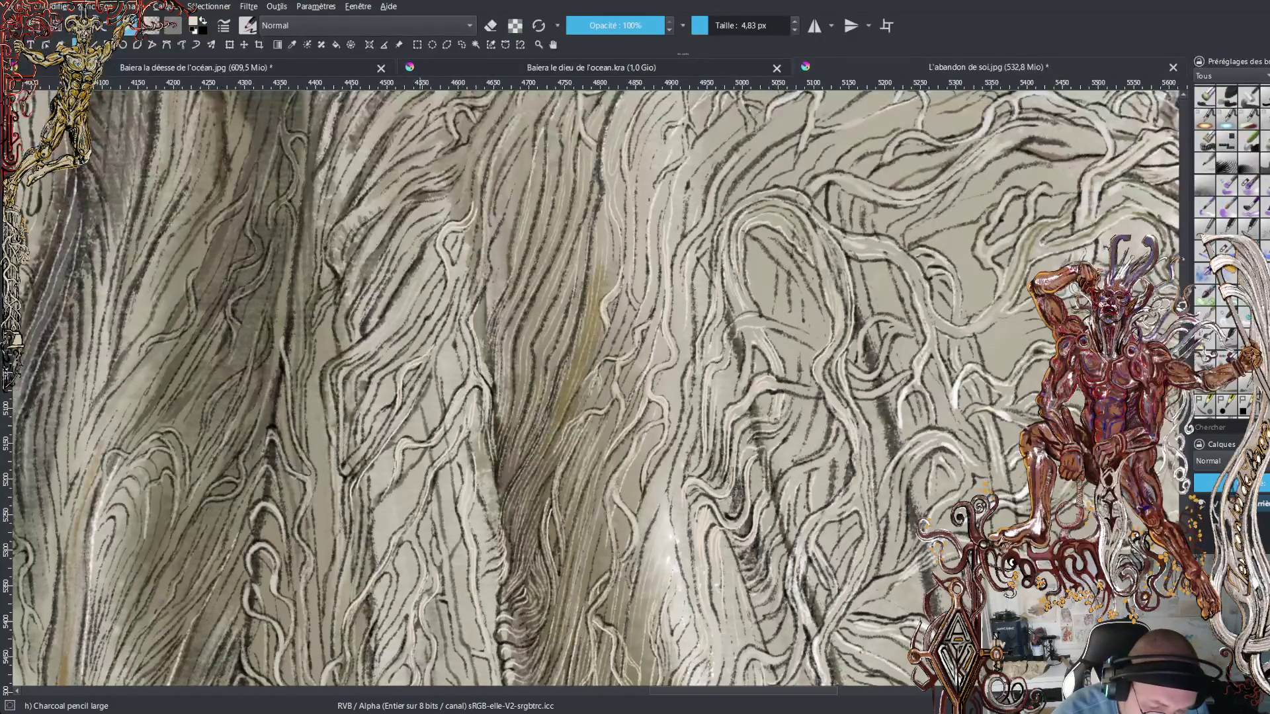
{"action": "left_click_drag", "start_coordinate": [395, 387], "coordinate": [443, 329]}
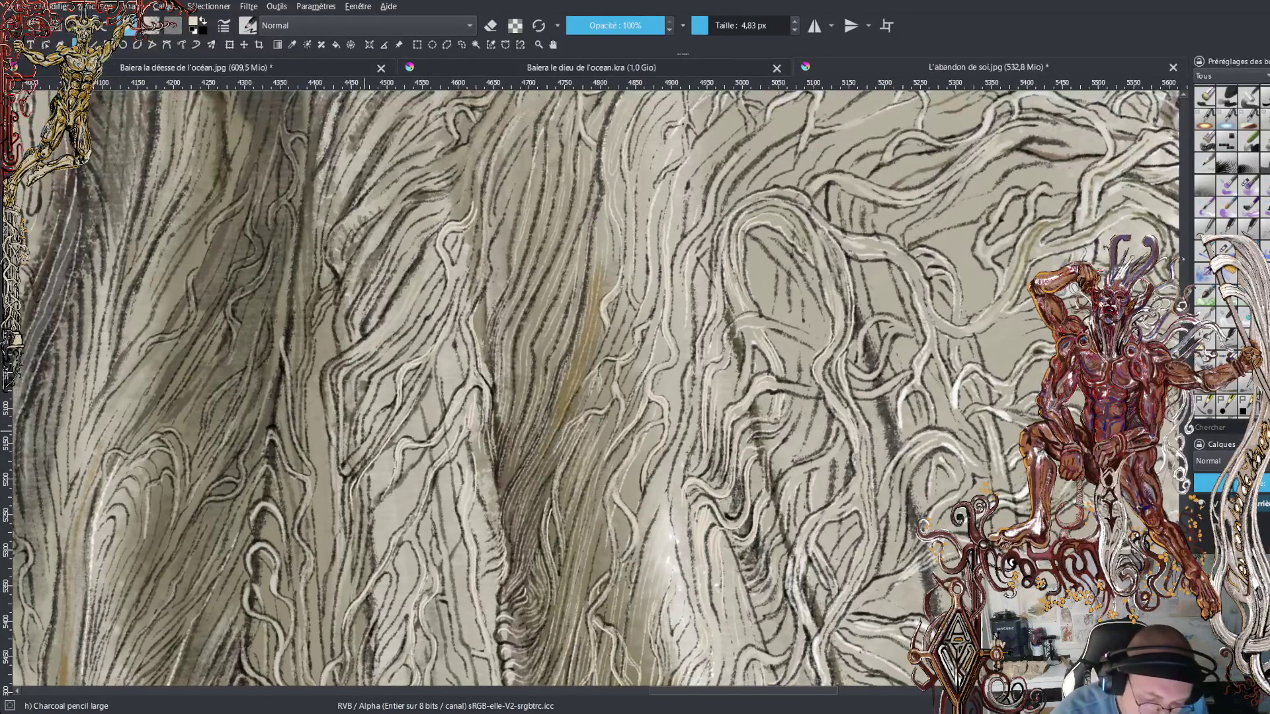
{"action": "mouse_move", "coordinate": [360, 436]}
{"action": "left_mouse_down"}
{"action": "mouse_move", "coordinate": [381, 374]}
{"action": "mouse_move", "coordinate": [445, 286]}
{"action": "left_mouse_up"}
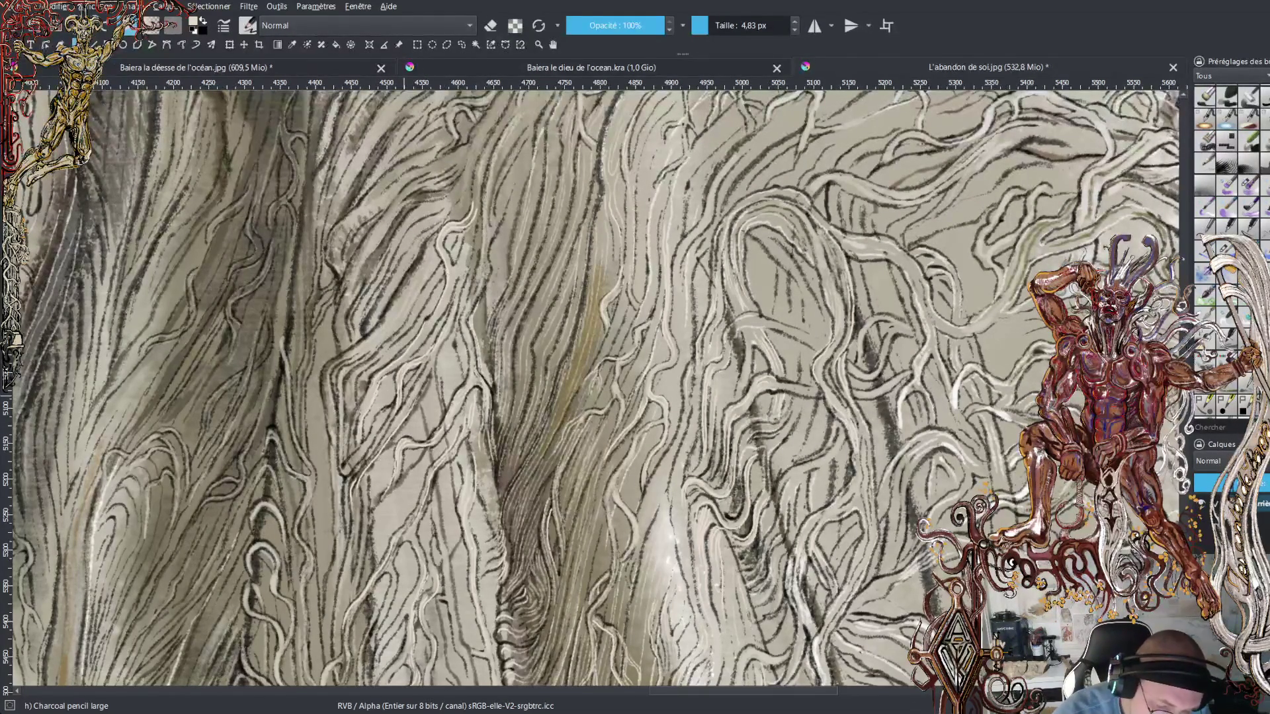
- Add short light charcoal strokes along the left fold, then move the view up
{"action": "mouse_move", "coordinate": [347, 420]}
{"action": "left_mouse_down"}
{"action": "mouse_move", "coordinate": [359, 374]}
{"action": "mouse_move", "coordinate": [340, 368]}
{"action": "mouse_move", "coordinate": [360, 359]}
{"action": "left_mouse_up"}
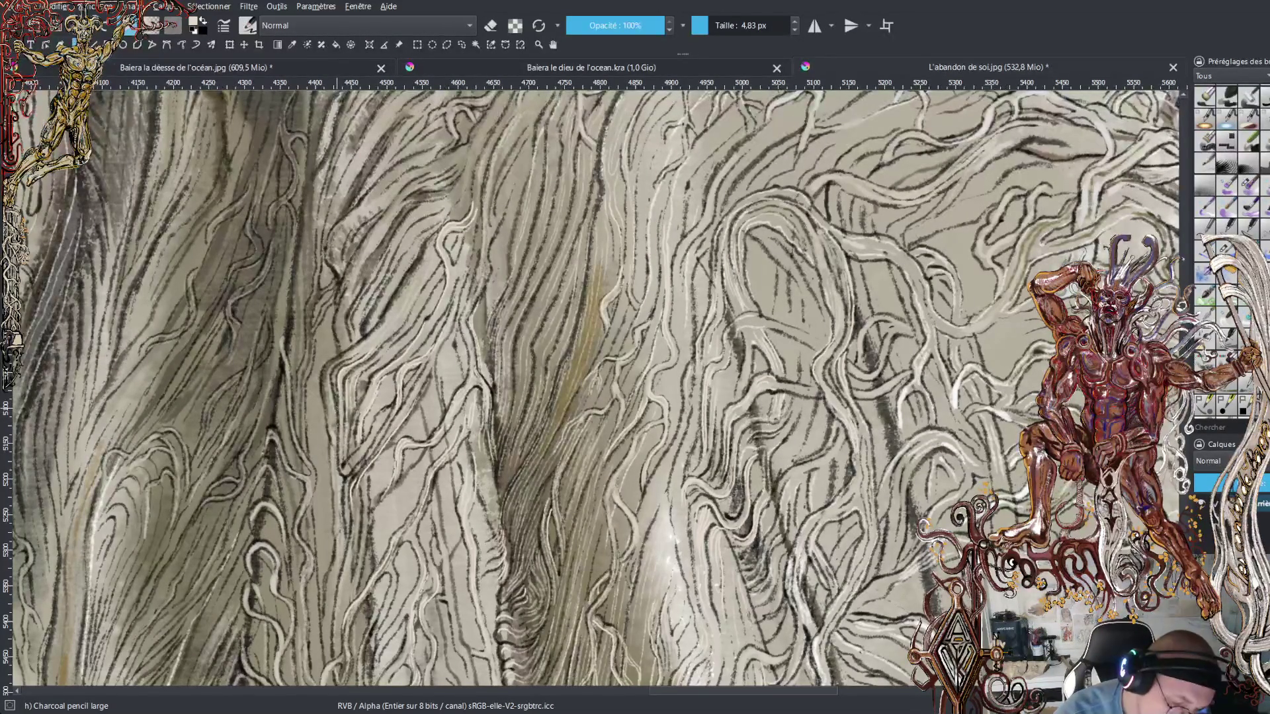
{"action": "left_click_drag", "start_coordinate": [333, 389], "coordinate": [335, 369]}
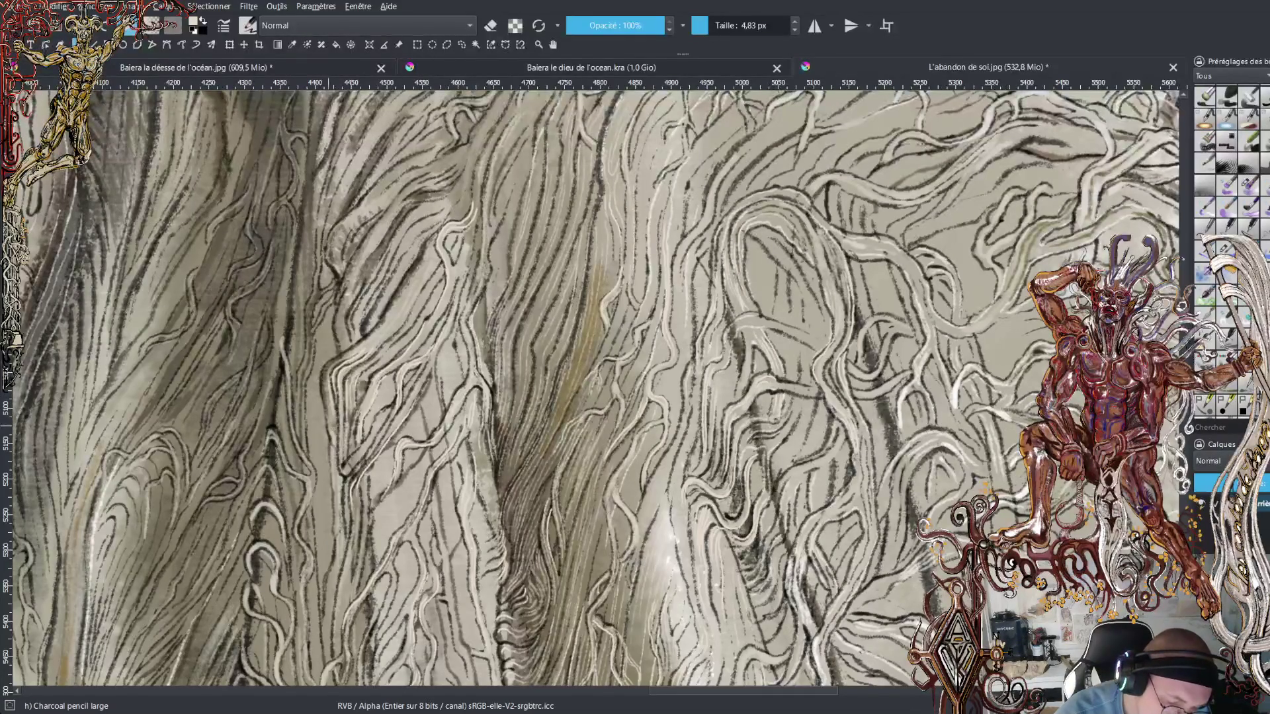
{"action": "mouse_move", "coordinate": [331, 420]}
{"action": "left_mouse_down"}
{"action": "mouse_move", "coordinate": [325, 374]}
{"action": "mouse_move", "coordinate": [425, 247]}
{"action": "left_mouse_up"}
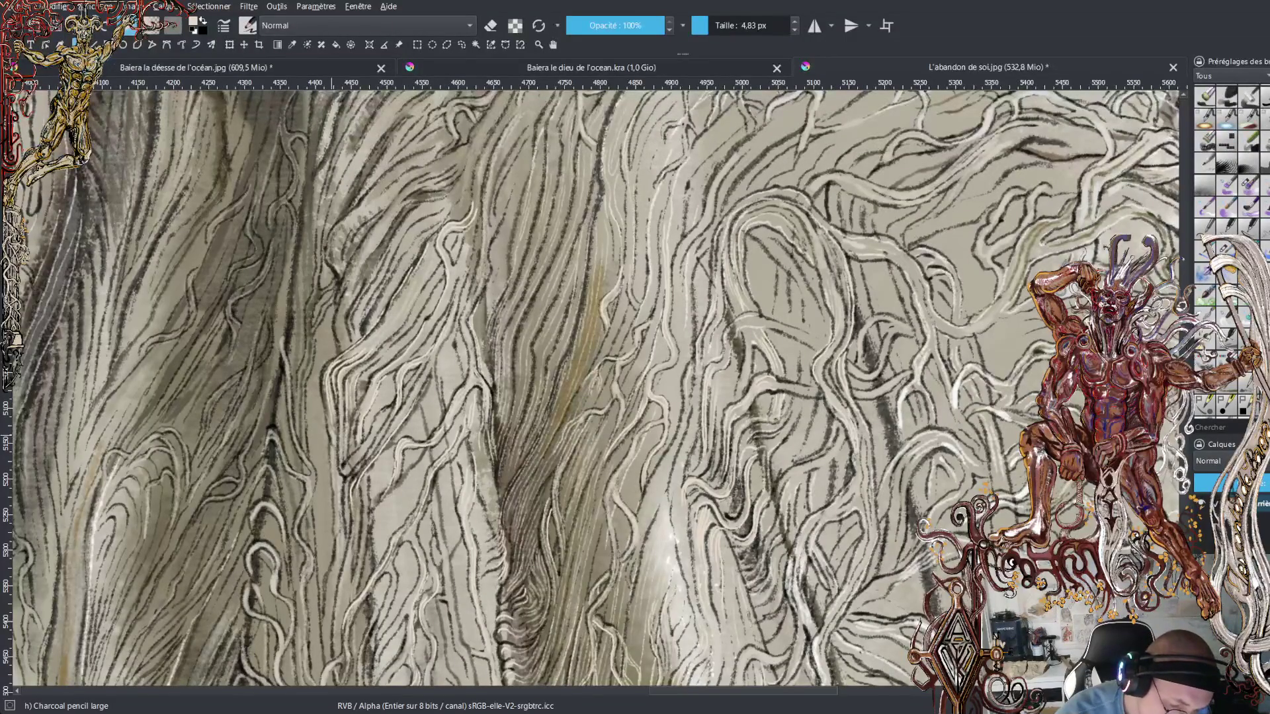
{"action": "left_click_drag", "start_coordinate": [324, 391], "coordinate": [325, 405]}
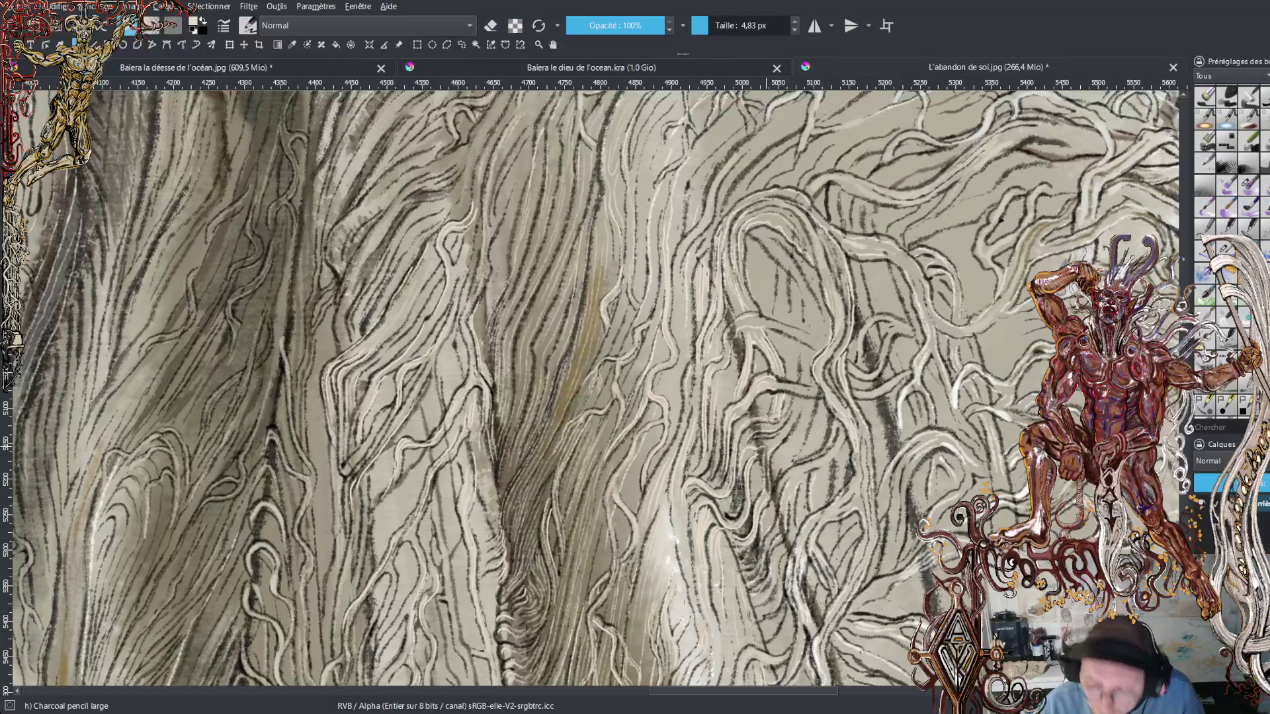
{"action": "scroll", "coordinate": [595, 390], "scroll_direction": "down", "scroll_amount": 2}
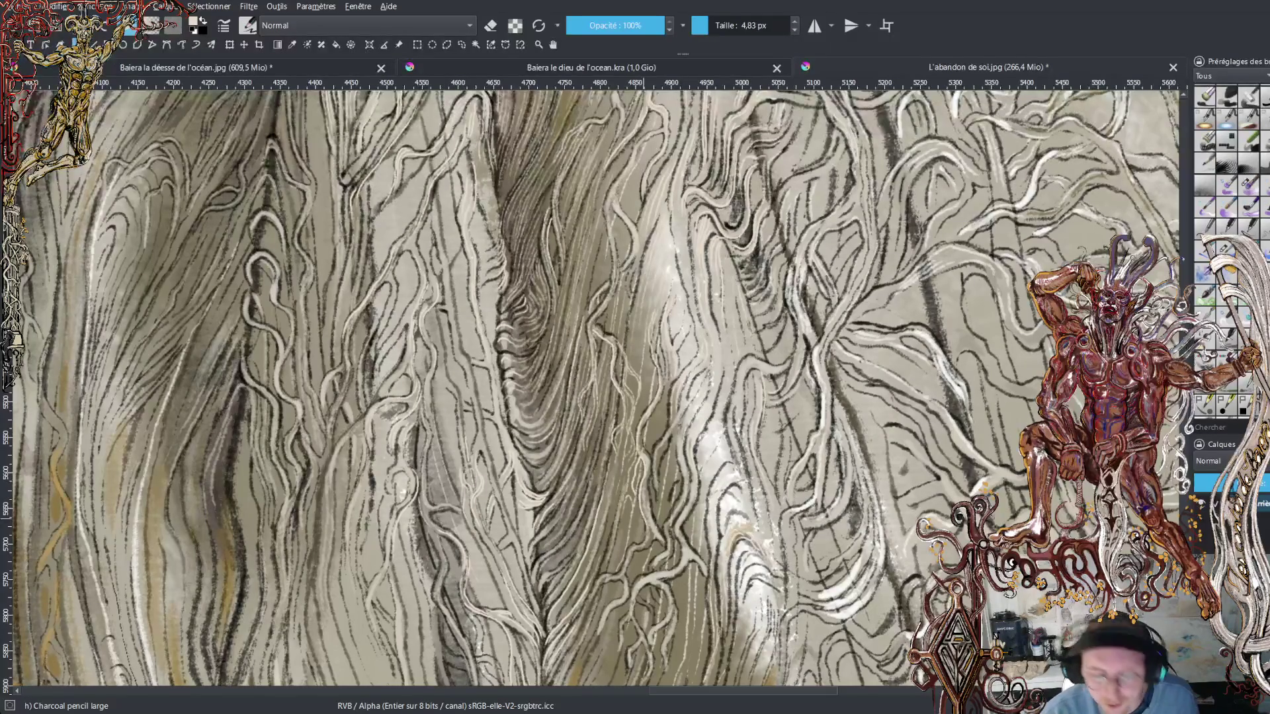
{"action": "scroll", "coordinate": [595, 390], "scroll_direction": "up", "scroll_amount": 5}
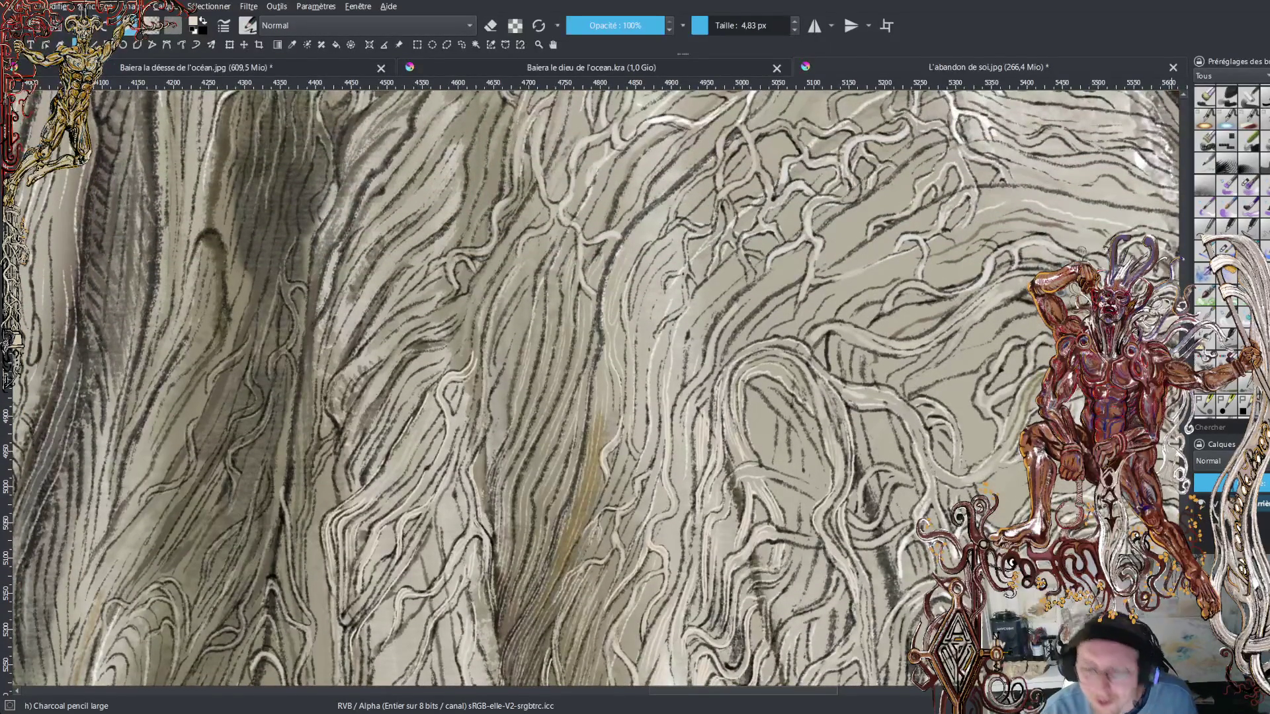
{"action": "scroll", "coordinate": [595, 391], "scroll_direction": "up", "scroll_amount": 3}
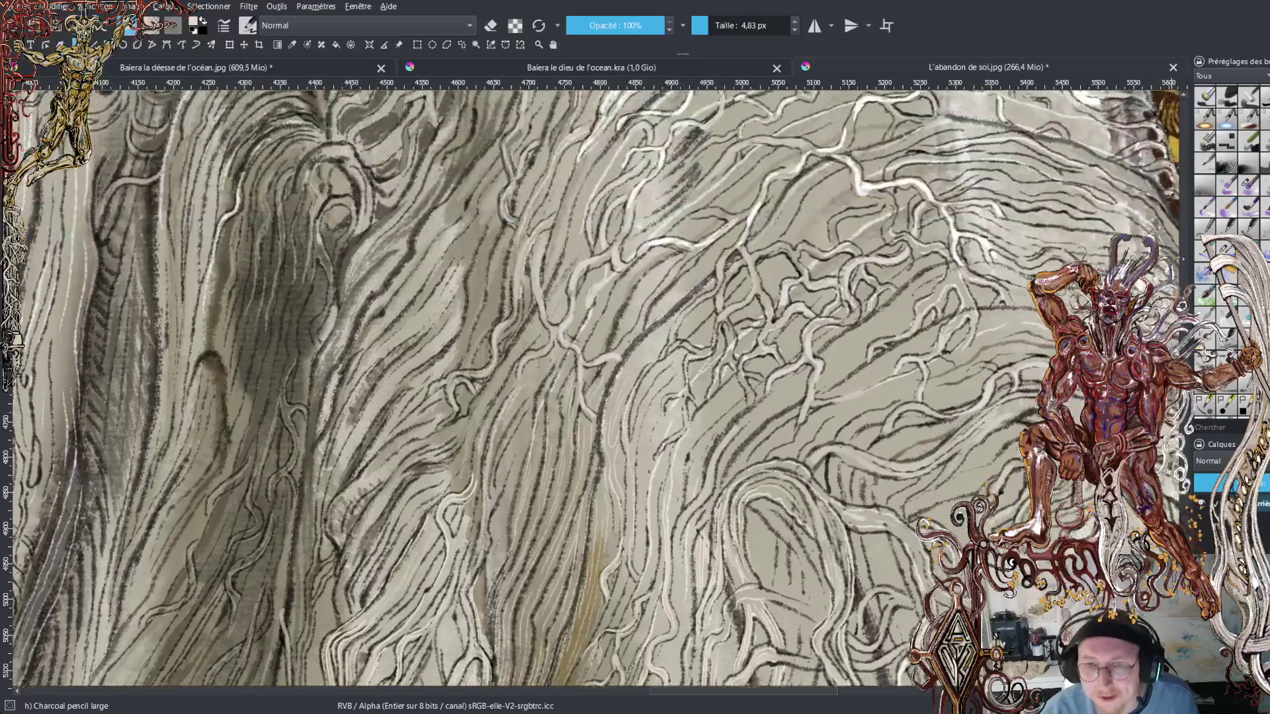
- Paint two short light strokes and one long diagonal stroke on the folds below the gold ornament
{"action": "scroll", "coordinate": [595, 391], "scroll_direction": "up", "scroll_amount": 7}
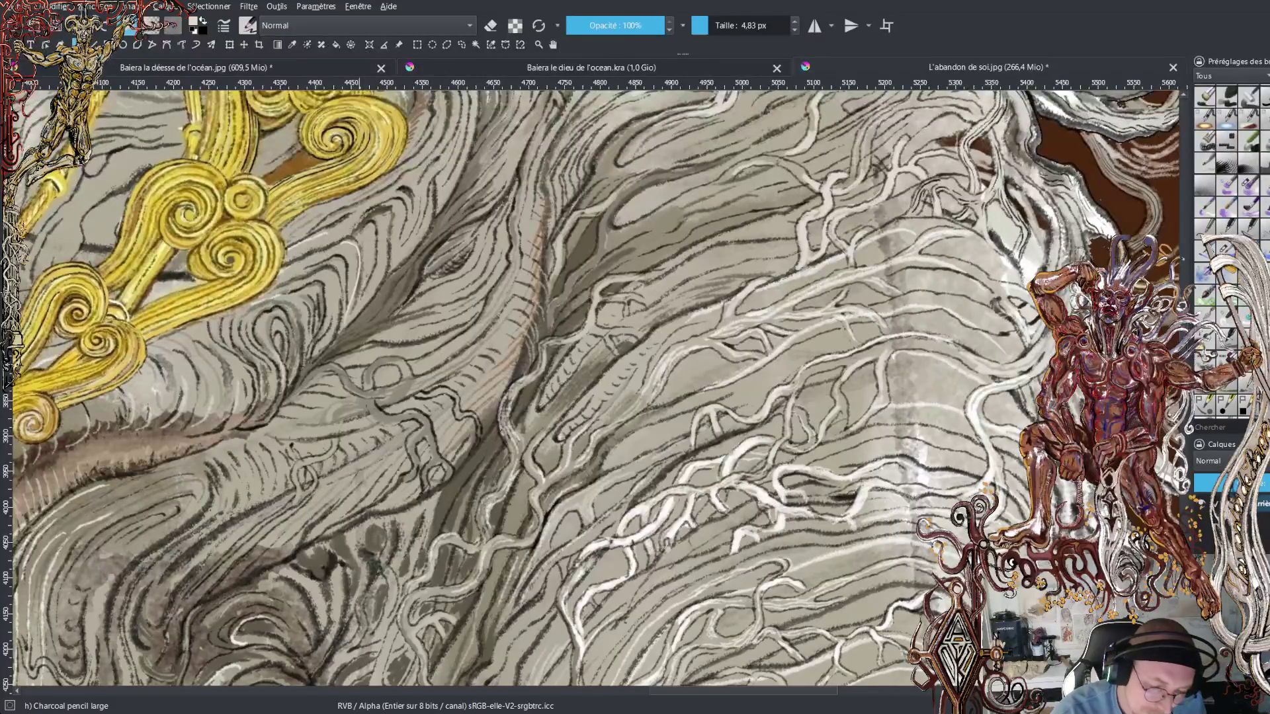
{"action": "left_click_drag", "start_coordinate": [378, 287], "coordinate": [388, 201]}
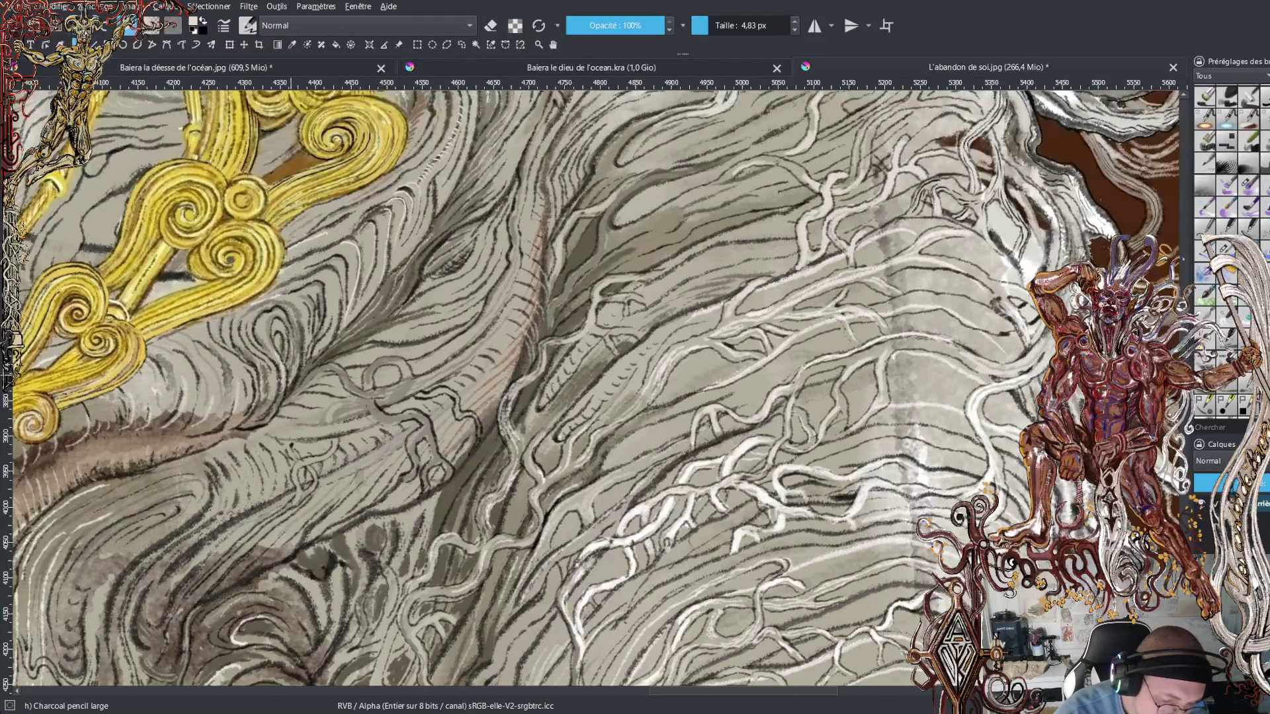
{"action": "left_click_drag", "start_coordinate": [301, 355], "coordinate": [295, 320]}
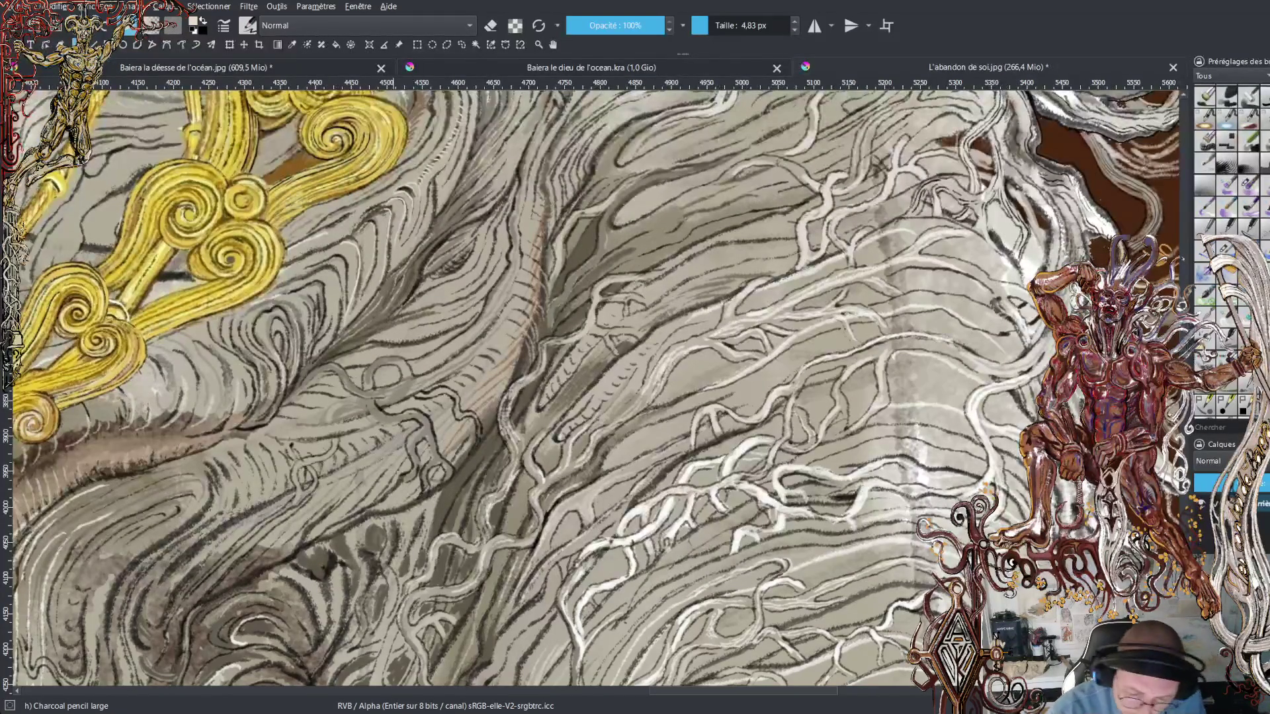
{"action": "left_click_drag", "start_coordinate": [430, 539], "coordinate": [615, 357]}
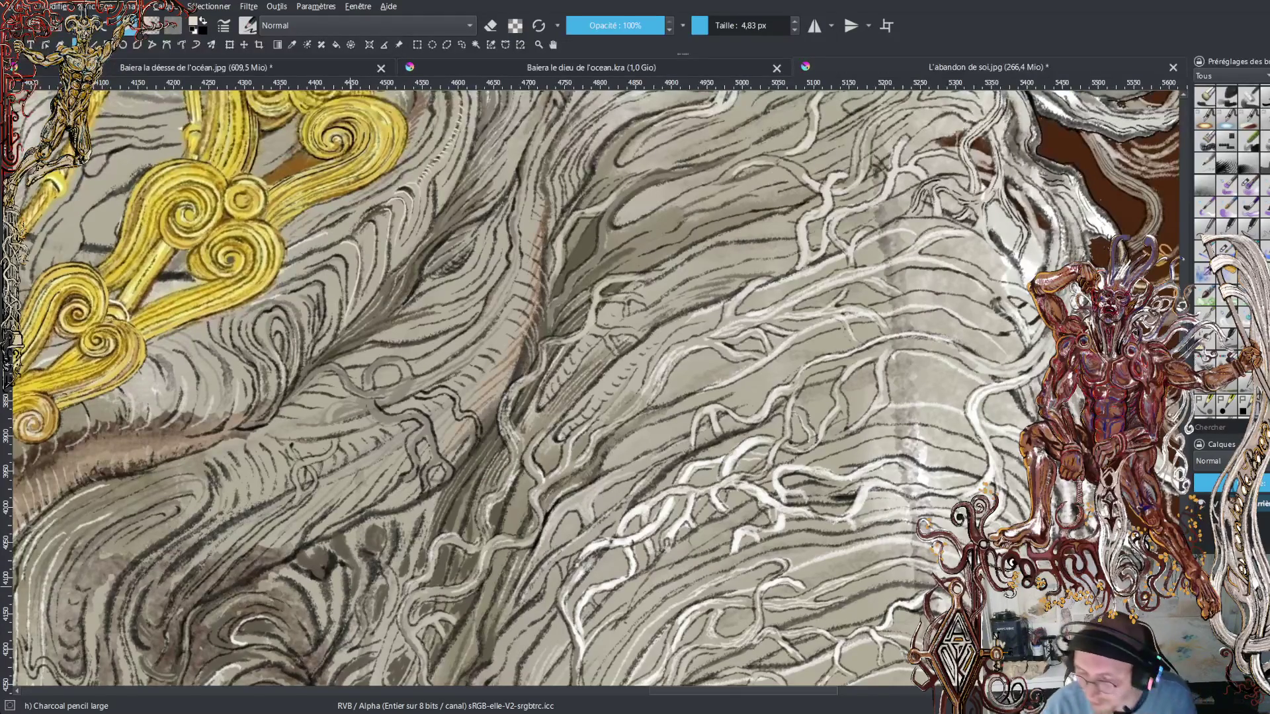
{"action": "scroll", "coordinate": [591, 393], "scroll_direction": "down", "scroll_amount": 5}
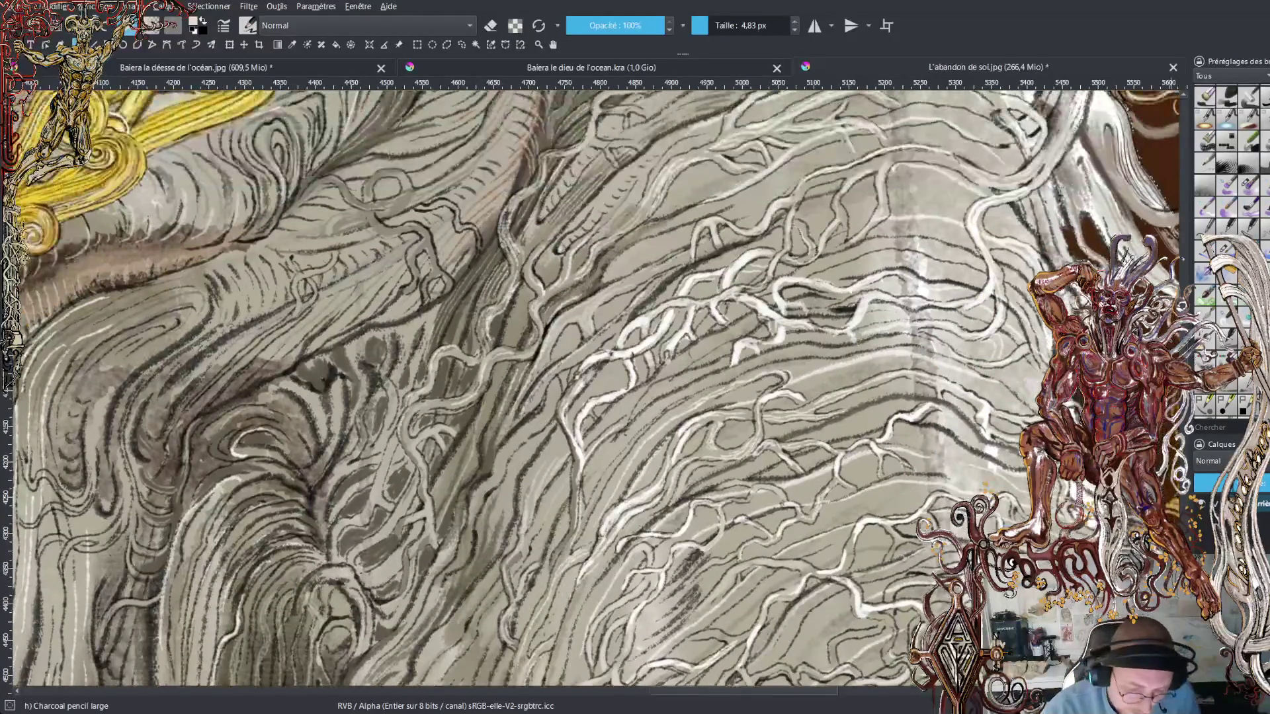
- Pan left and begin light hatching up the robe fold beside the staff
{"action": "left_click_drag", "start_coordinate": [724, 685], "coordinate": [671, 689]}
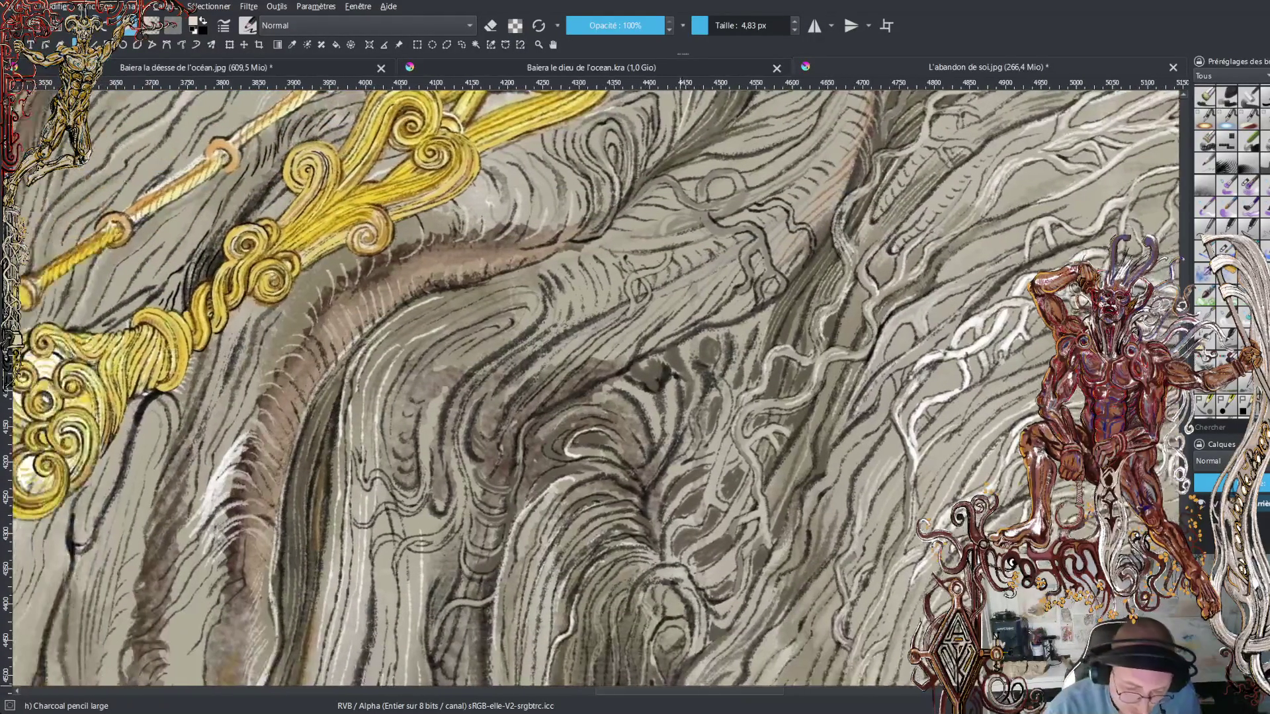
{"action": "left_click_drag", "start_coordinate": [545, 404], "coordinate": [664, 328]}
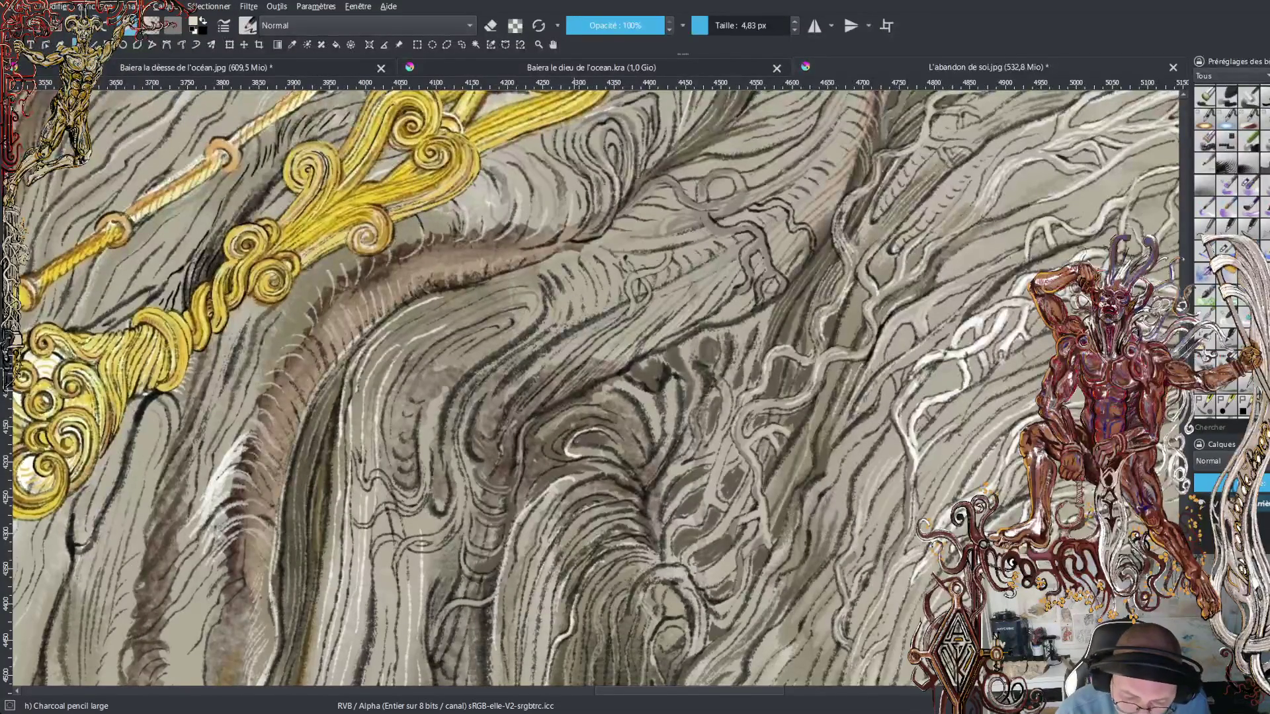
{"action": "left_click_drag", "start_coordinate": [487, 391], "coordinate": [513, 362]}
{"action": "left_click_drag", "start_coordinate": [514, 362], "coordinate": [551, 330]}
{"action": "left_click_drag", "start_coordinate": [553, 328], "coordinate": [563, 310]}
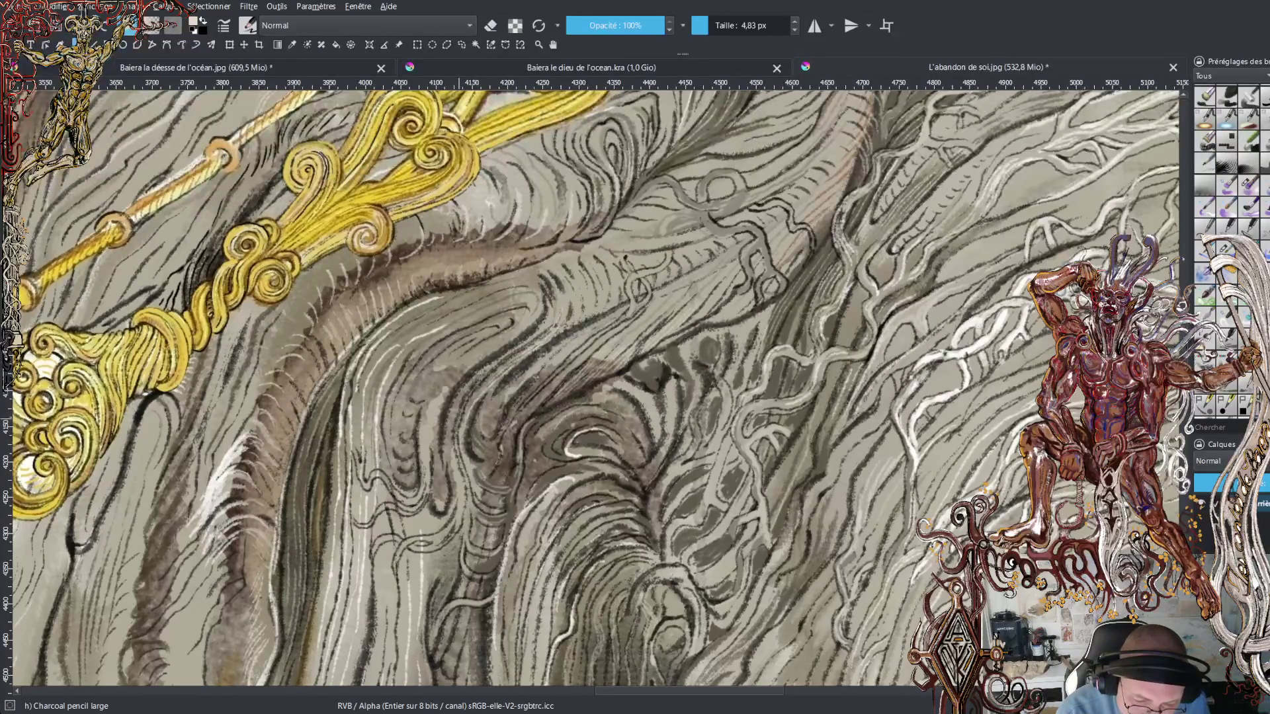
- Add five parallel light diagonal hatching lines up the same fold
{"action": "mouse_move", "coordinate": [460, 420]}
{"action": "left_mouse_down"}
{"action": "mouse_move", "coordinate": [480, 384]}
{"action": "mouse_move", "coordinate": [542, 336]}
{"action": "left_mouse_up"}
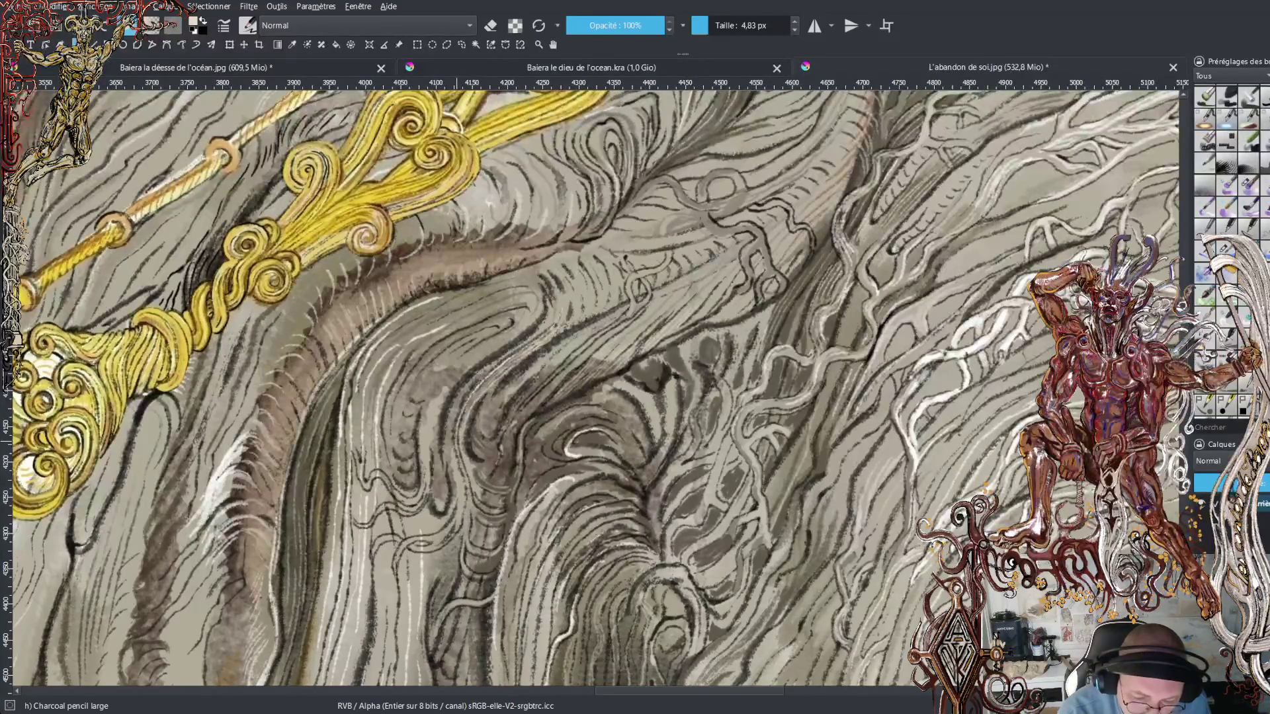
{"action": "left_click_drag", "start_coordinate": [460, 411], "coordinate": [542, 334]}
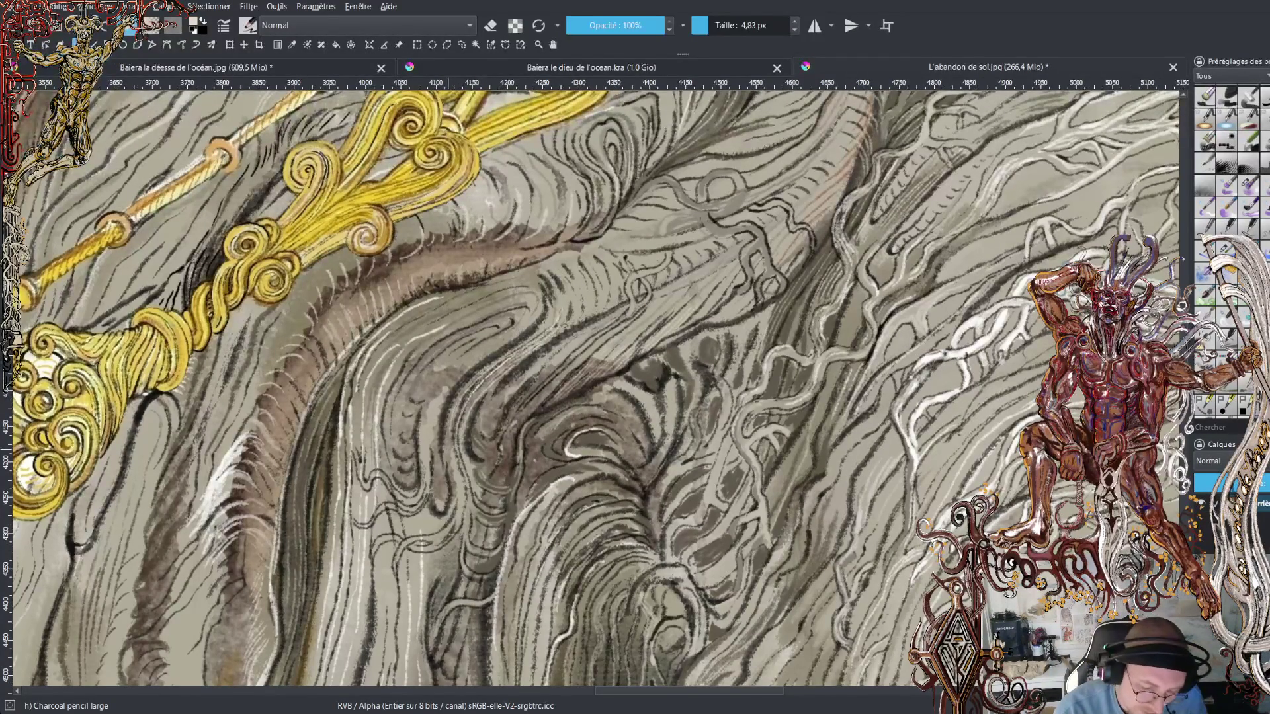
{"action": "mouse_move", "coordinate": [452, 407]}
{"action": "left_mouse_down"}
{"action": "mouse_move", "coordinate": [466, 377]}
{"action": "mouse_move", "coordinate": [542, 325]}
{"action": "left_mouse_up"}
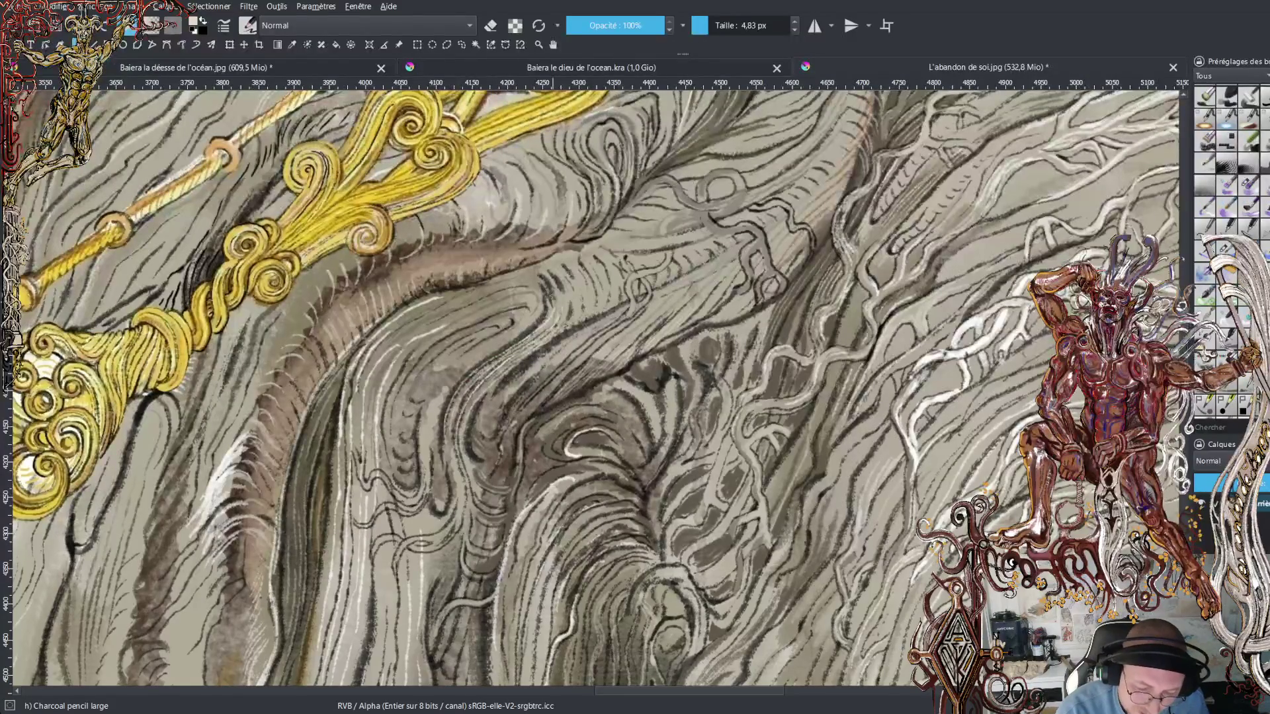
{"action": "mouse_move", "coordinate": [442, 425]}
{"action": "left_mouse_down"}
{"action": "mouse_move", "coordinate": [459, 383]}
{"action": "mouse_move", "coordinate": [532, 325]}
{"action": "left_mouse_up"}
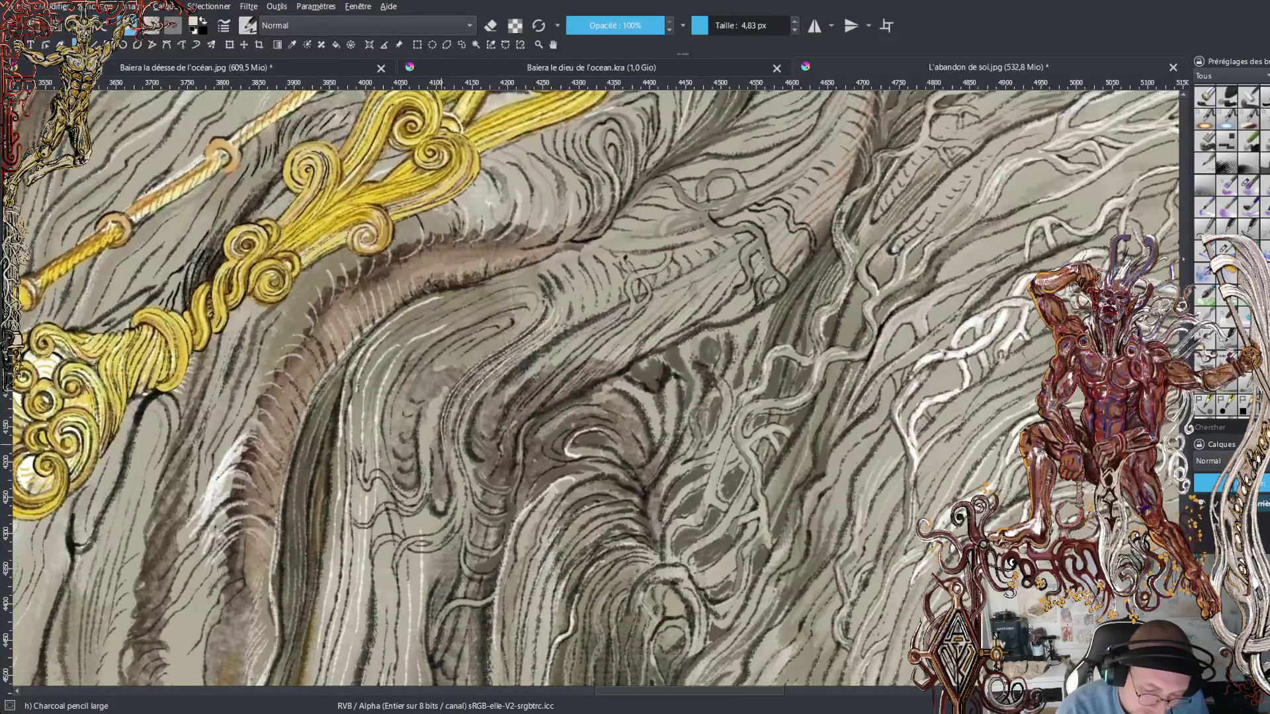
{"action": "mouse_move", "coordinate": [439, 457]}
{"action": "left_mouse_down"}
{"action": "mouse_move", "coordinate": [438, 415]}
{"action": "mouse_move", "coordinate": [515, 336]}
{"action": "left_mouse_up"}
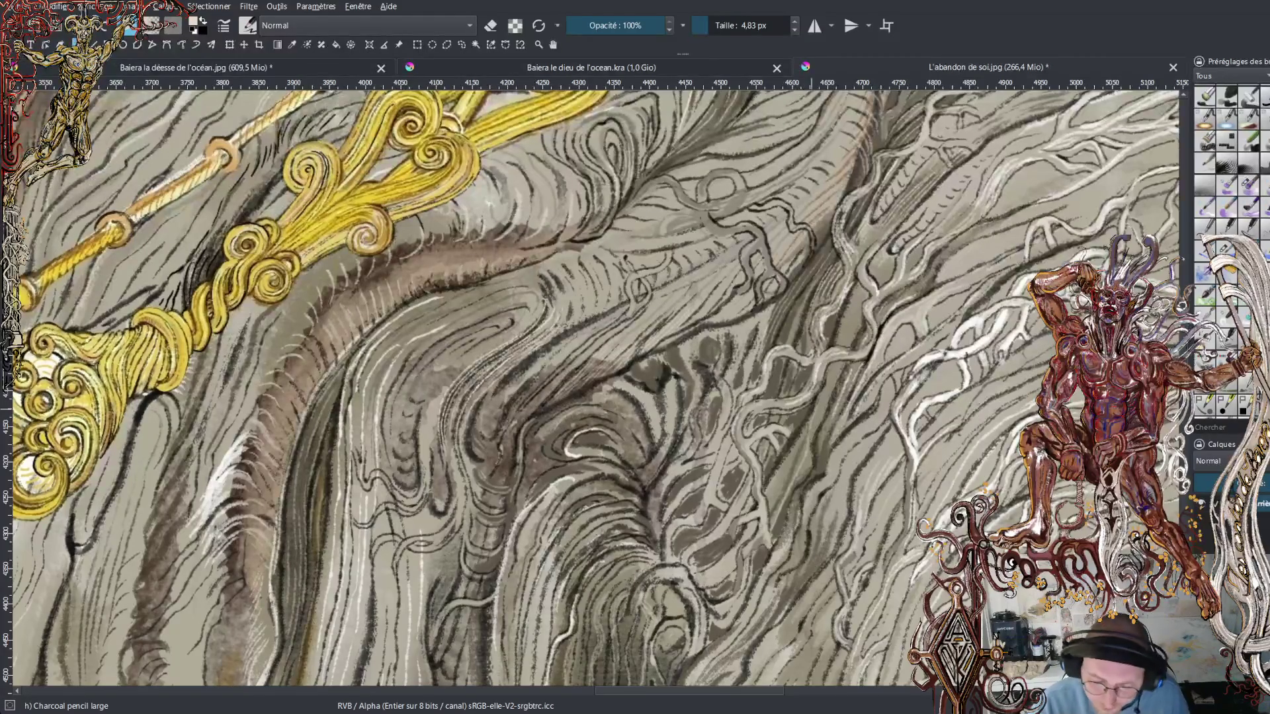
{"action": "key", "text": "alt+Tab"}
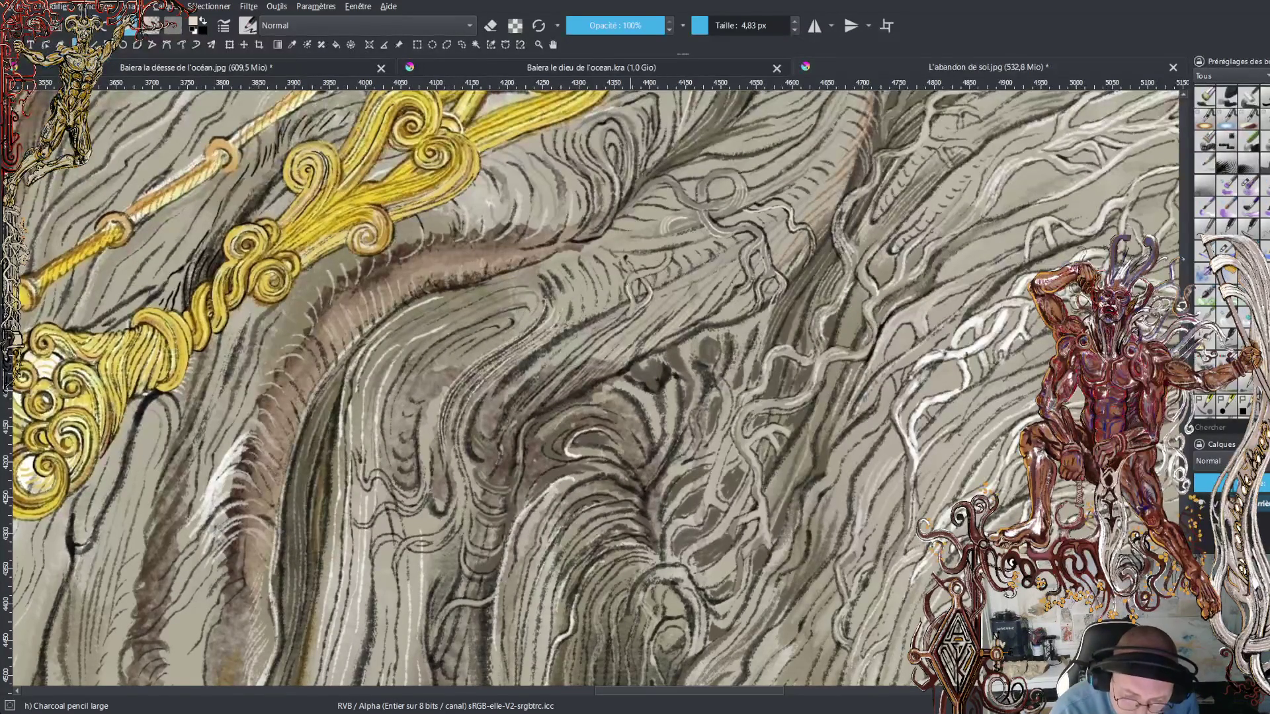
- Extend the white squiggle and add two more light diagonal hatching strokes on the fold
{"action": "left_click_drag", "start_coordinate": [665, 264], "coordinate": [673, 250]}
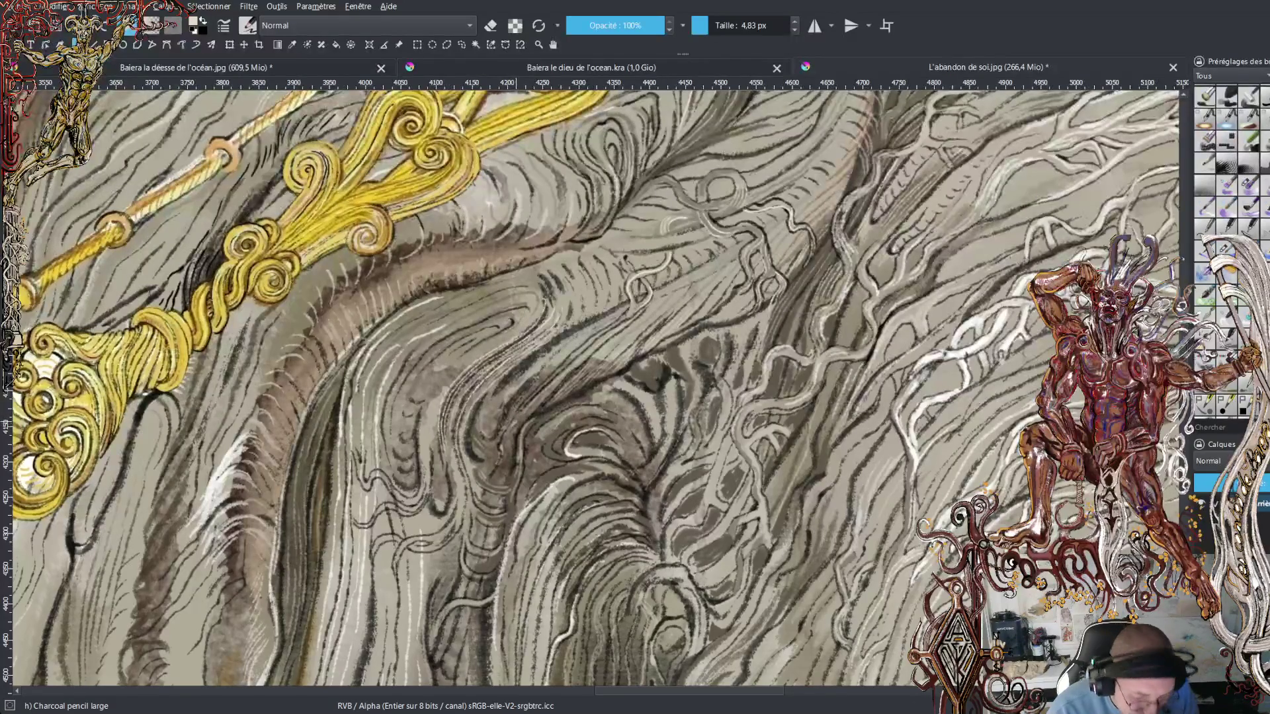
{"action": "left_click_drag", "start_coordinate": [515, 406], "coordinate": [565, 349]}
{"action": "mouse_move", "coordinate": [508, 401]}
{"action": "left_mouse_down"}
{"action": "mouse_move", "coordinate": [612, 314]}
{"action": "mouse_move", "coordinate": [510, 376]}
{"action": "mouse_move", "coordinate": [611, 294]}
{"action": "left_mouse_up"}
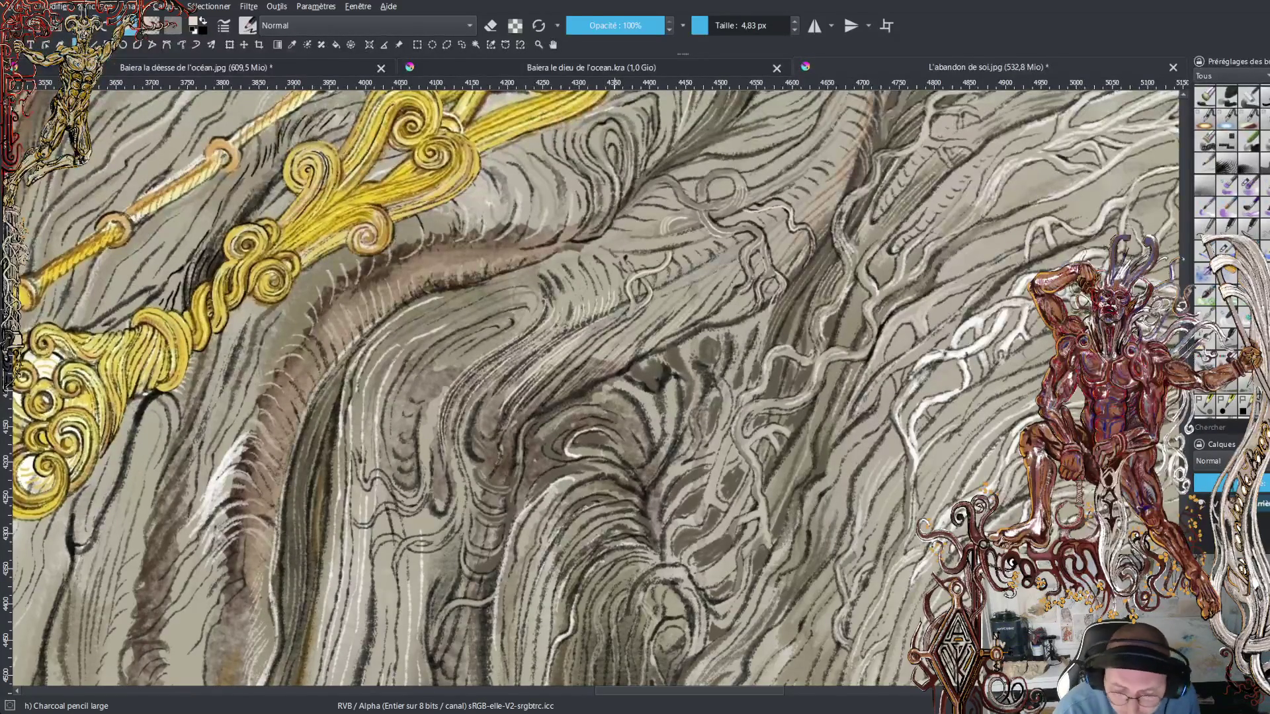
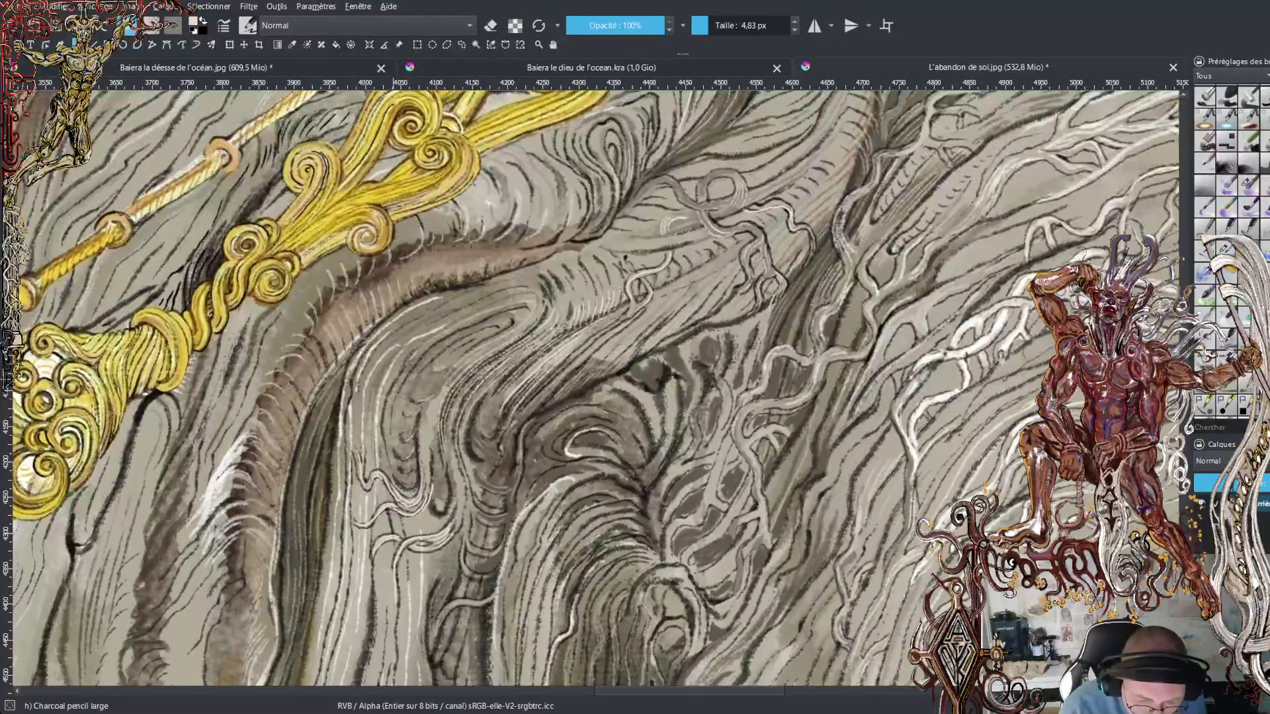
- Hatch two short light charcoal strokes over the grey strands below the golden ornament
{"action": "left_click_drag", "start_coordinate": [443, 323], "coordinate": [498, 296]}
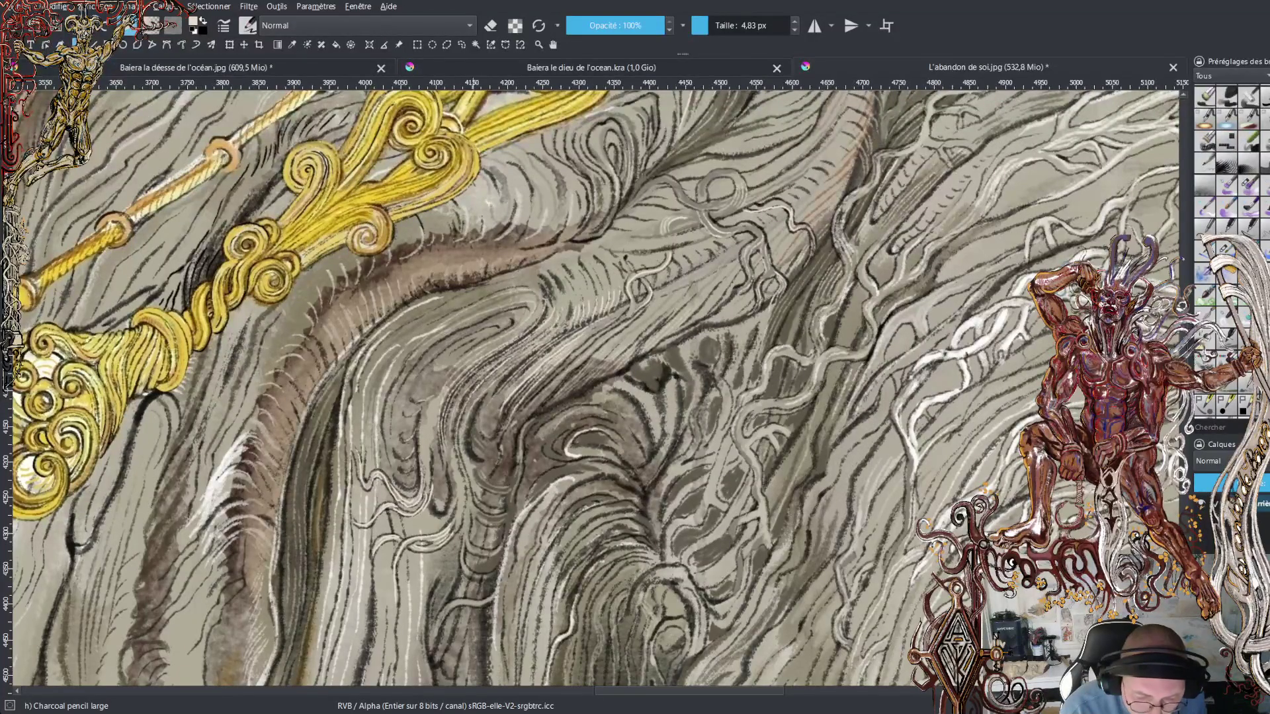
{"action": "left_click_drag", "start_coordinate": [376, 384], "coordinate": [386, 365]}
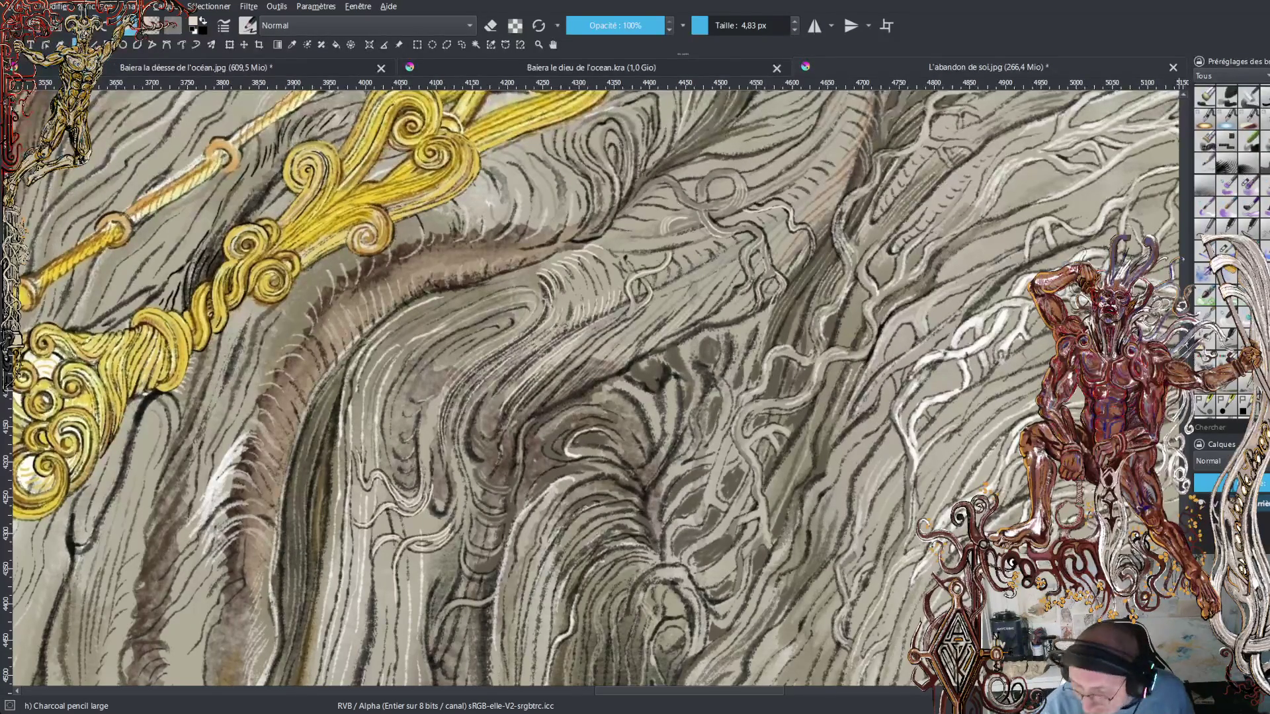
- Paint short light charcoal strands down the robe's grey folds on the right
{"action": "scroll", "coordinate": [591, 387], "scroll_direction": "down", "scroll_amount": 5}
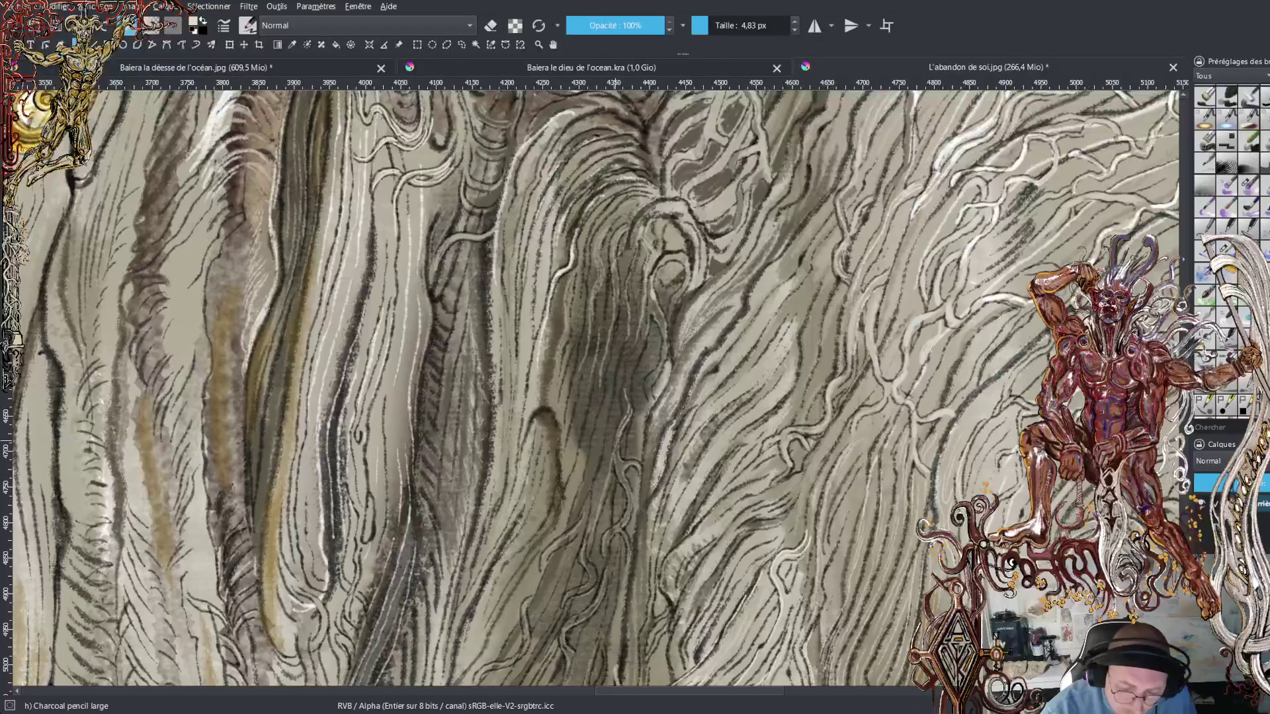
{"action": "left_click_drag", "start_coordinate": [632, 416], "coordinate": [634, 397]}
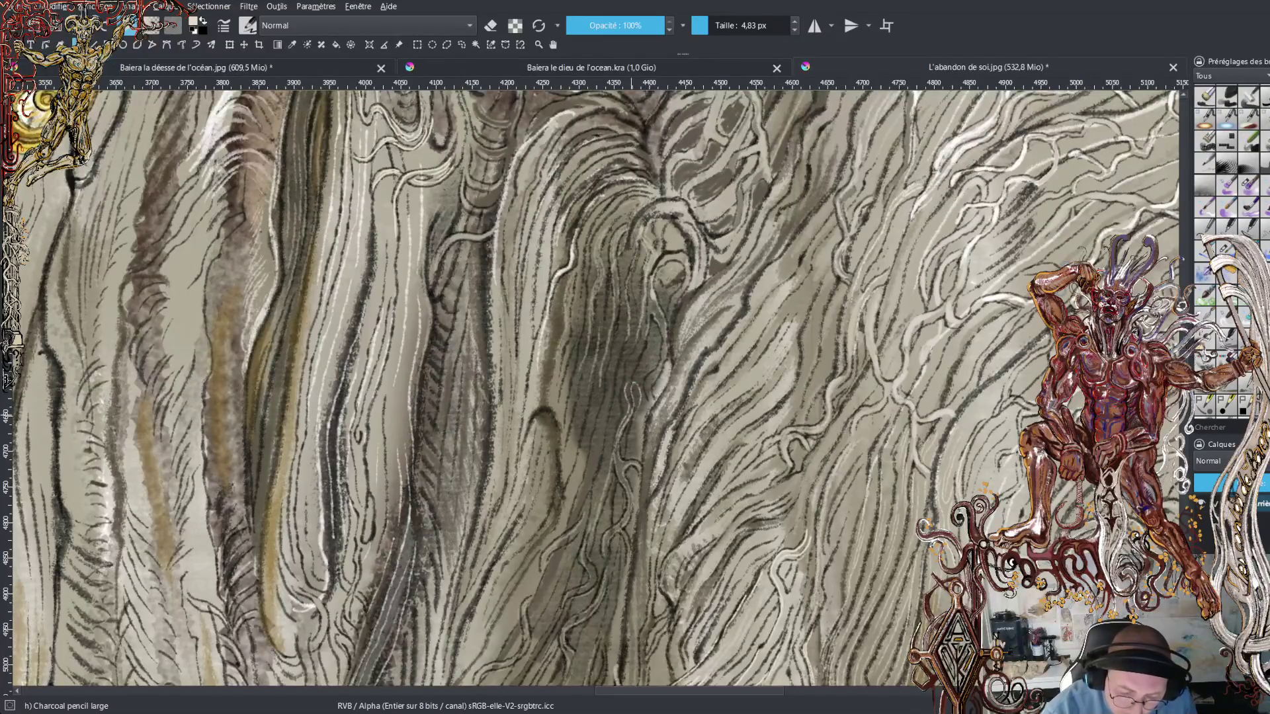
{"action": "left_click_drag", "start_coordinate": [640, 373], "coordinate": [630, 357]}
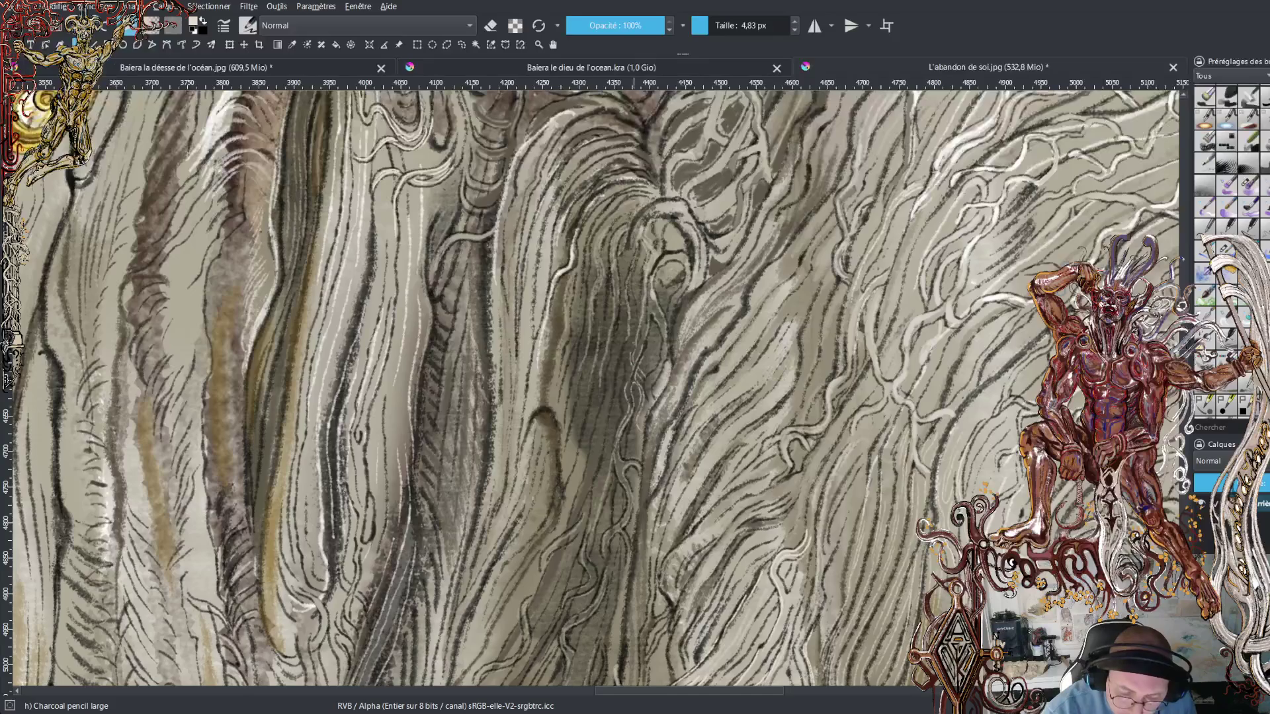
{"action": "mouse_move", "coordinate": [622, 375]}
{"action": "left_mouse_down"}
{"action": "mouse_move", "coordinate": [621, 359]}
{"action": "mouse_move", "coordinate": [611, 386]}
{"action": "left_mouse_up"}
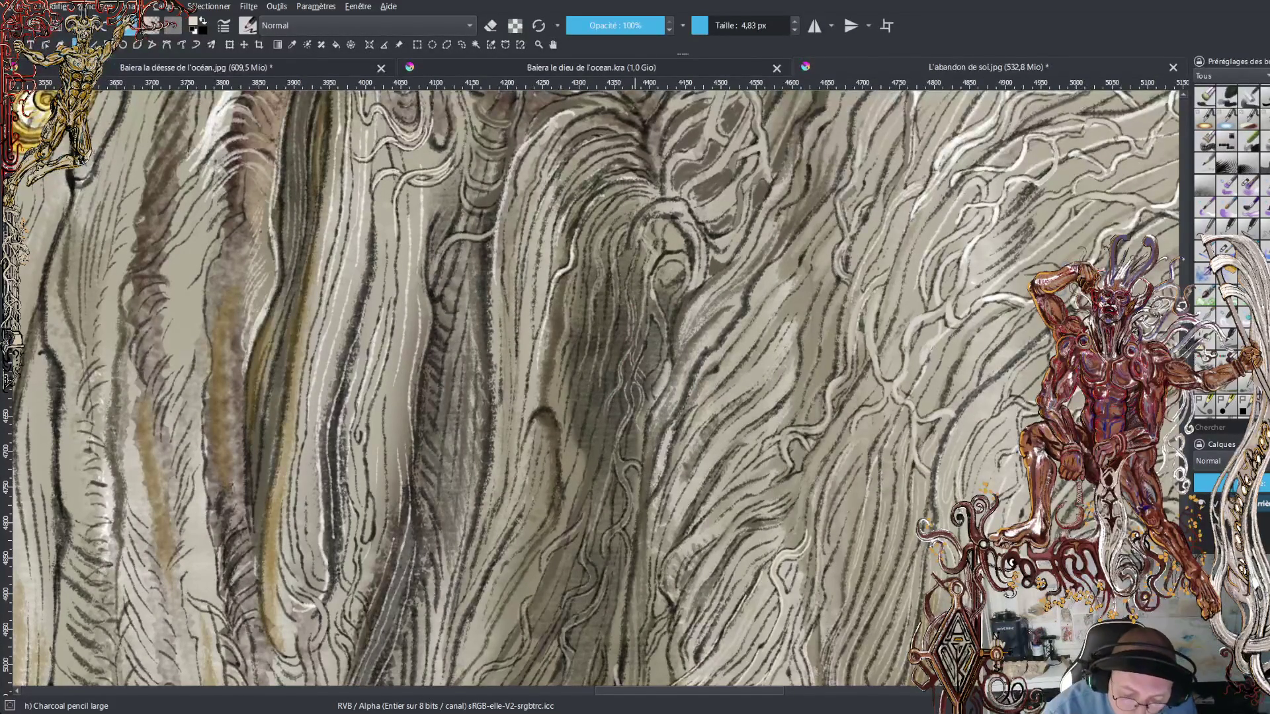
{"action": "left_click_drag", "start_coordinate": [621, 376], "coordinate": [614, 356]}
{"action": "left_click_drag", "start_coordinate": [609, 424], "coordinate": [607, 411]}
{"action": "left_click_drag", "start_coordinate": [602, 475], "coordinate": [597, 457]}
{"action": "left_click_drag", "start_coordinate": [595, 517], "coordinate": [590, 491]}
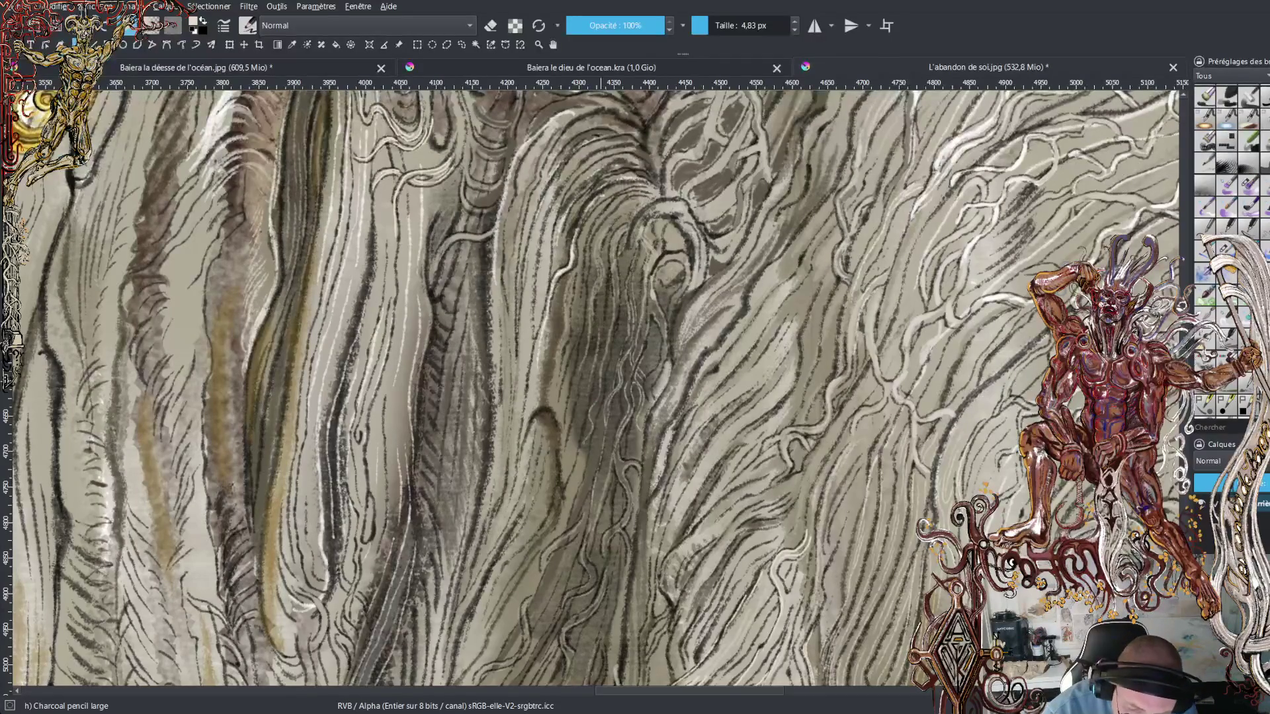
- Sample a light tone from the painting and draw long parallel light strands down the lower robe
{"action": "left_click", "coordinate": [626, 318], "text": "ctrl"}
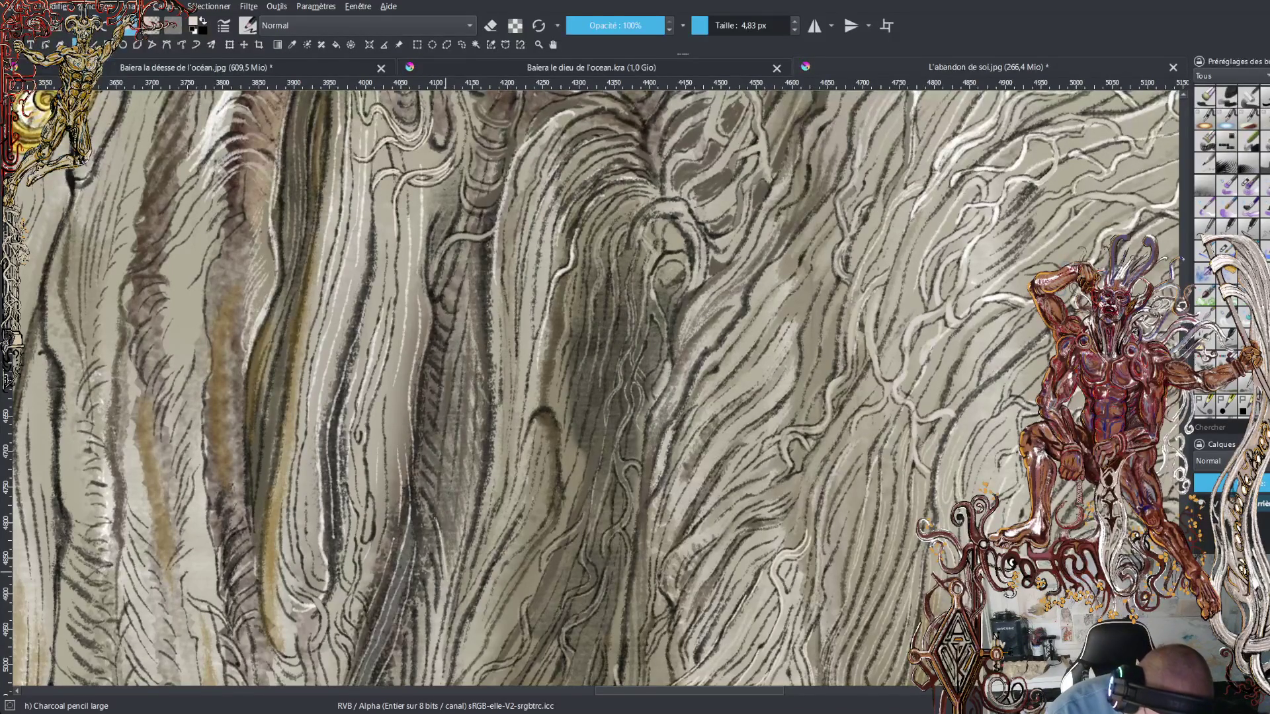
{"action": "mouse_move", "coordinate": [445, 549]}
{"action": "left_mouse_down"}
{"action": "mouse_move", "coordinate": [419, 467]}
{"action": "mouse_move", "coordinate": [425, 476]}
{"action": "mouse_move", "coordinate": [423, 362]}
{"action": "left_mouse_up"}
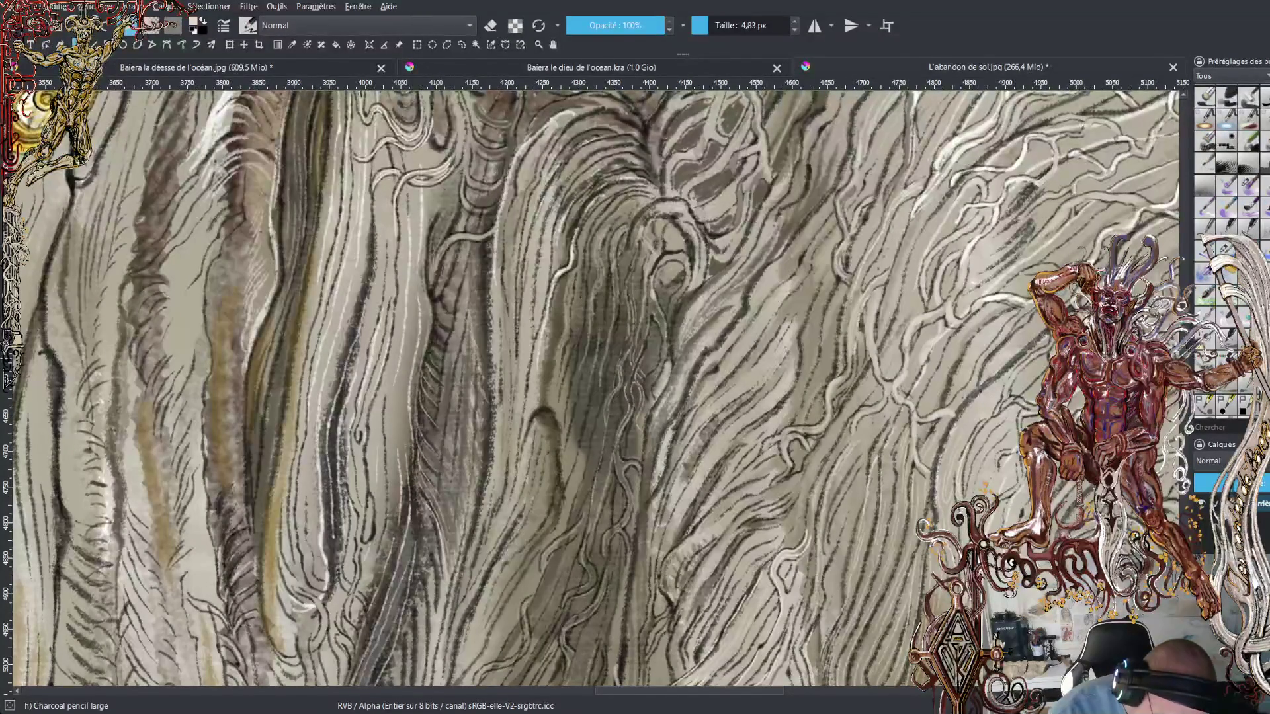
{"action": "left_click_drag", "start_coordinate": [450, 333], "coordinate": [439, 302]}
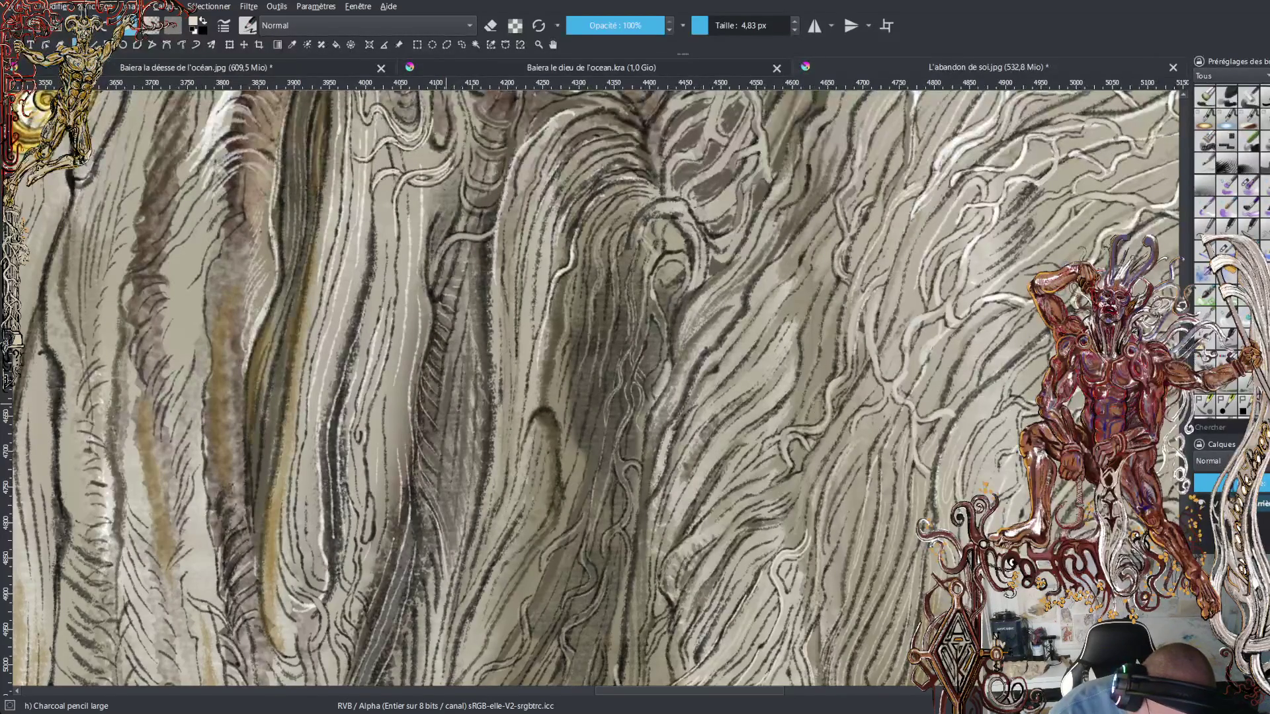
{"action": "mouse_move", "coordinate": [453, 383]}
{"action": "left_mouse_down"}
{"action": "mouse_move", "coordinate": [438, 494]}
{"action": "mouse_move", "coordinate": [451, 565]}
{"action": "left_mouse_up"}
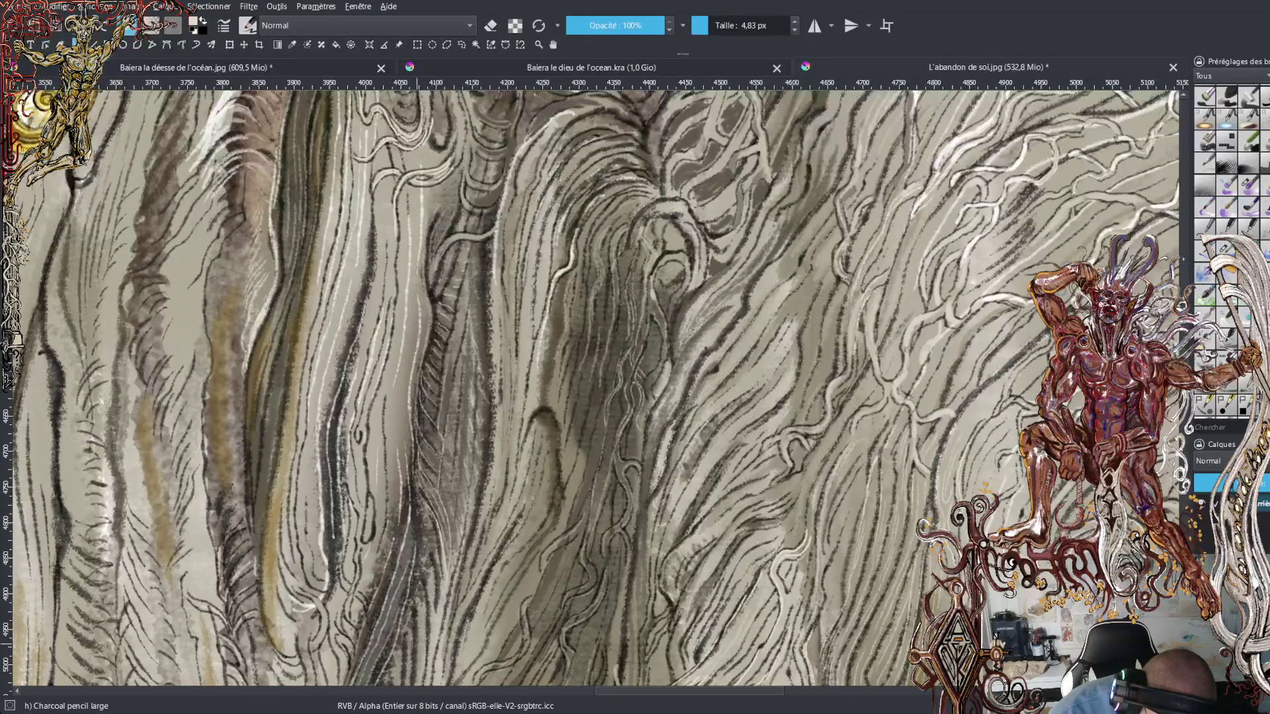
{"action": "left_click_drag", "start_coordinate": [457, 403], "coordinate": [456, 534]}
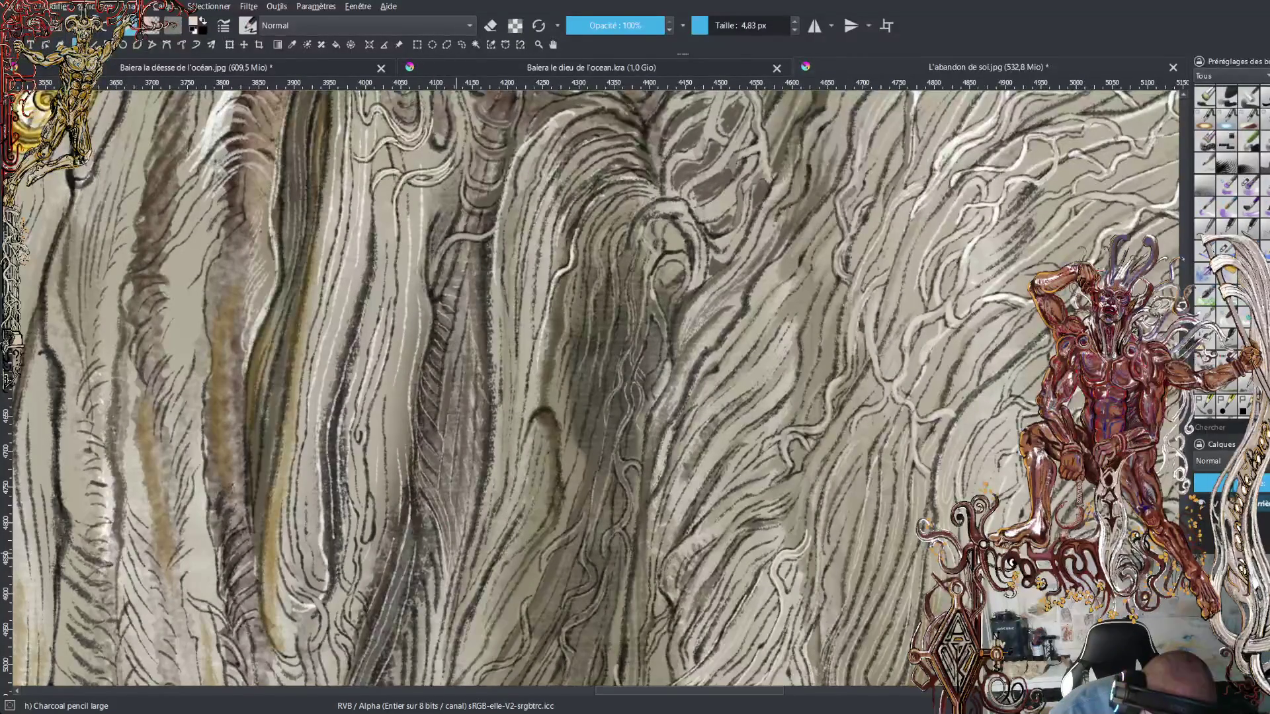
{"action": "mouse_move", "coordinate": [467, 407]}
{"action": "left_mouse_down"}
{"action": "mouse_move", "coordinate": [461, 528]}
{"action": "mouse_move", "coordinate": [477, 362]}
{"action": "left_mouse_up"}
- Carry light charcoal strands upward from the robe toward the top of the strands
{"action": "left_click_drag", "start_coordinate": [482, 463], "coordinate": [483, 339]}
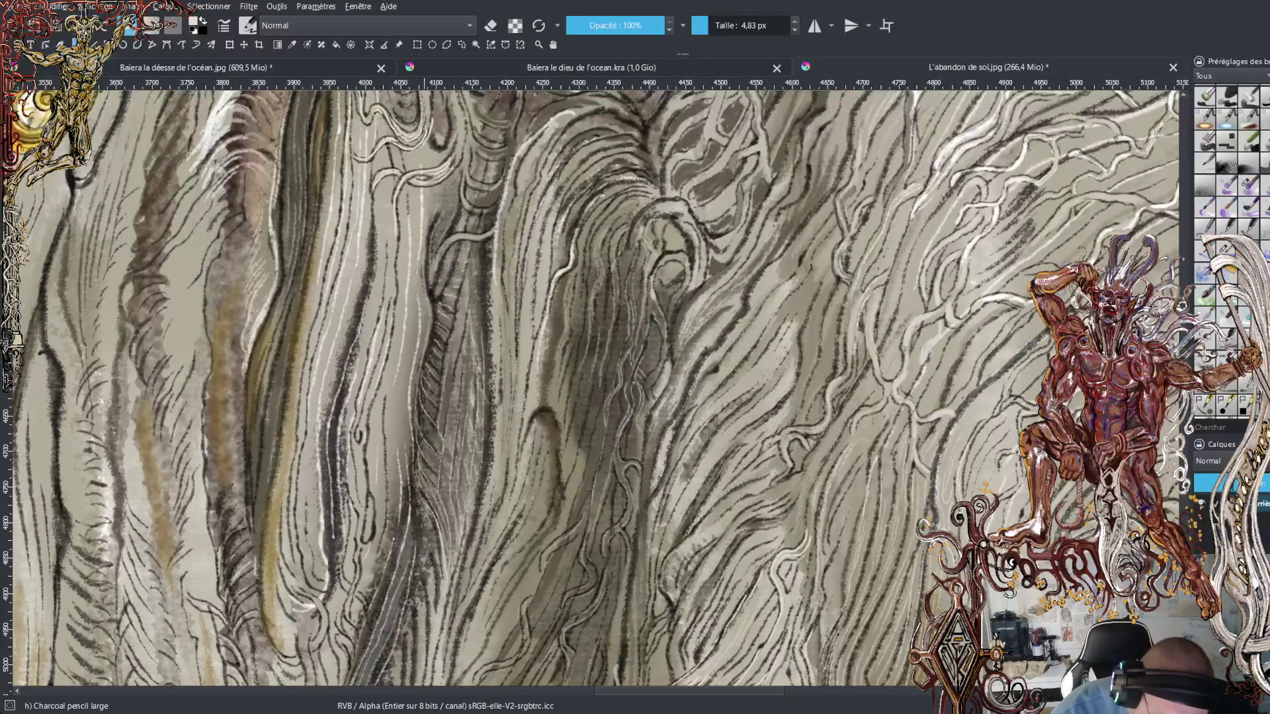
{"action": "left_click_drag", "start_coordinate": [424, 311], "coordinate": [423, 294]}
{"action": "mouse_move", "coordinate": [432, 246]}
{"action": "left_mouse_down"}
{"action": "mouse_move", "coordinate": [456, 178]}
{"action": "mouse_move", "coordinate": [430, 192]}
{"action": "left_mouse_up"}
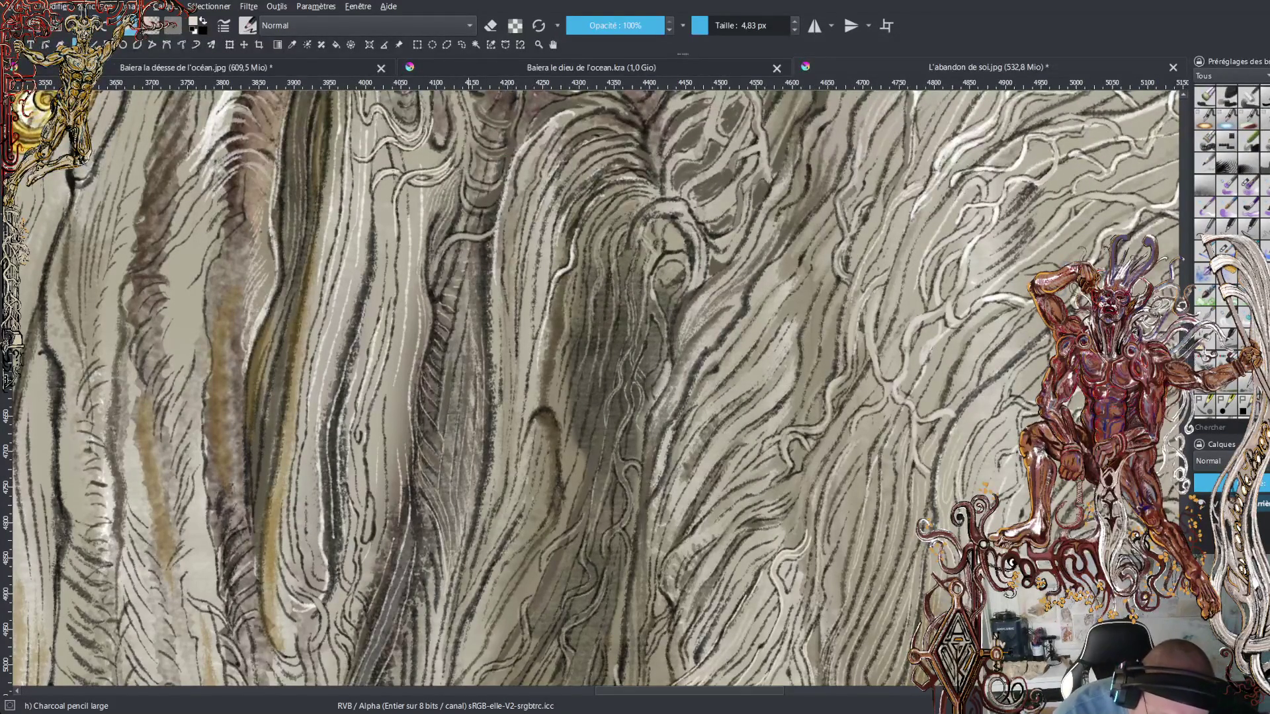
{"action": "left_click_drag", "start_coordinate": [471, 212], "coordinate": [492, 206]}
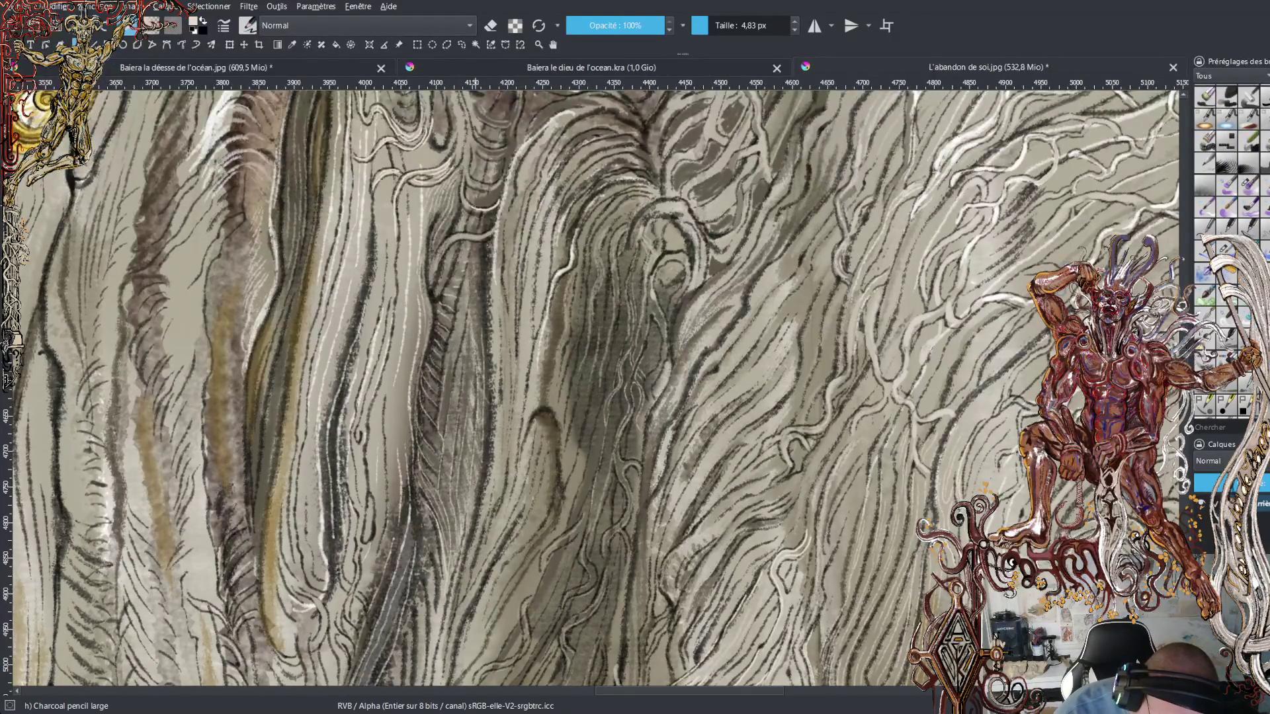
{"action": "left_click_drag", "start_coordinate": [492, 189], "coordinate": [510, 166]}
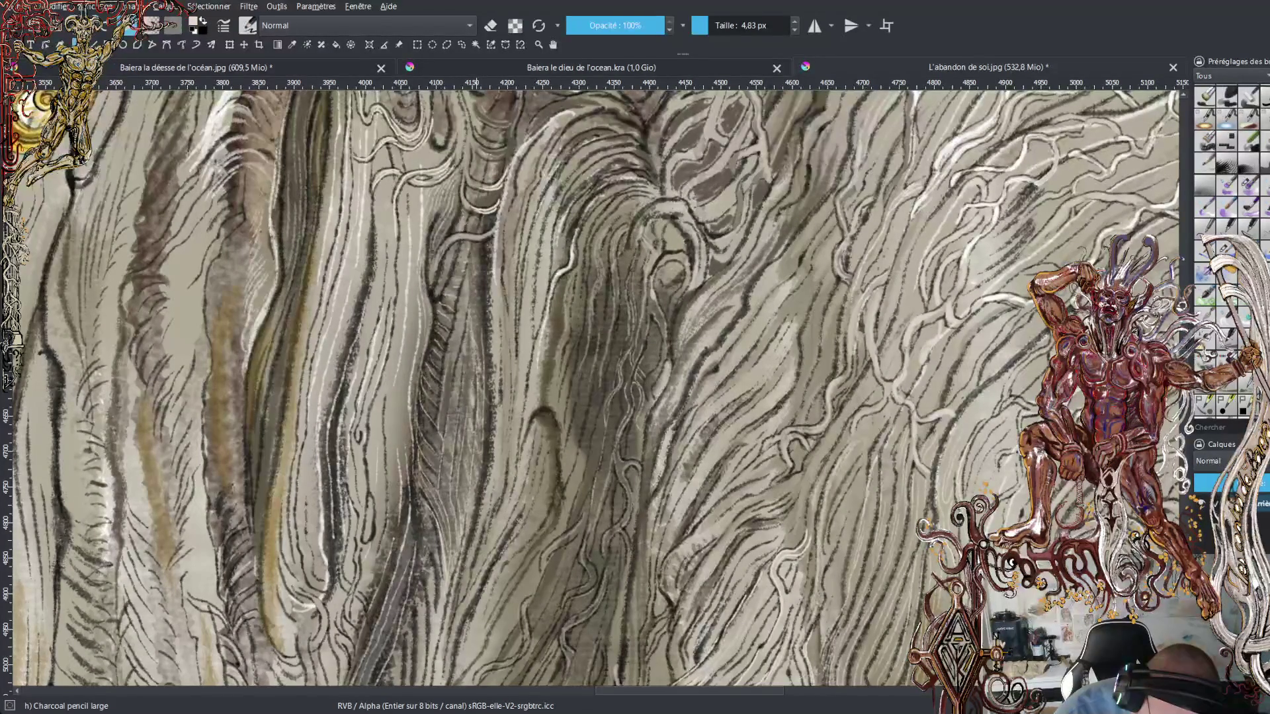
{"action": "left_click_drag", "start_coordinate": [495, 149], "coordinate": [509, 141]}
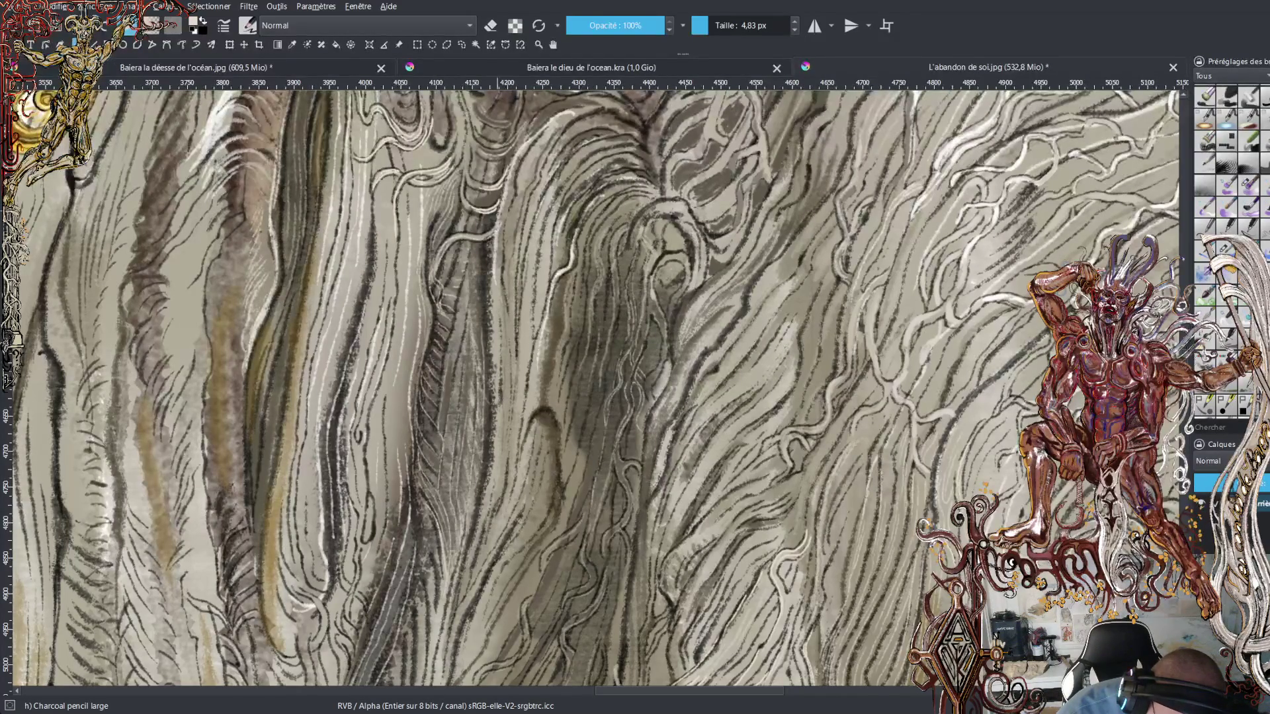
- Add light vertical strands through the centre folds and a few thin ones further right
{"action": "left_click_drag", "start_coordinate": [488, 245], "coordinate": [497, 373]}
{"action": "left_click_drag", "start_coordinate": [486, 322], "coordinate": [493, 387]}
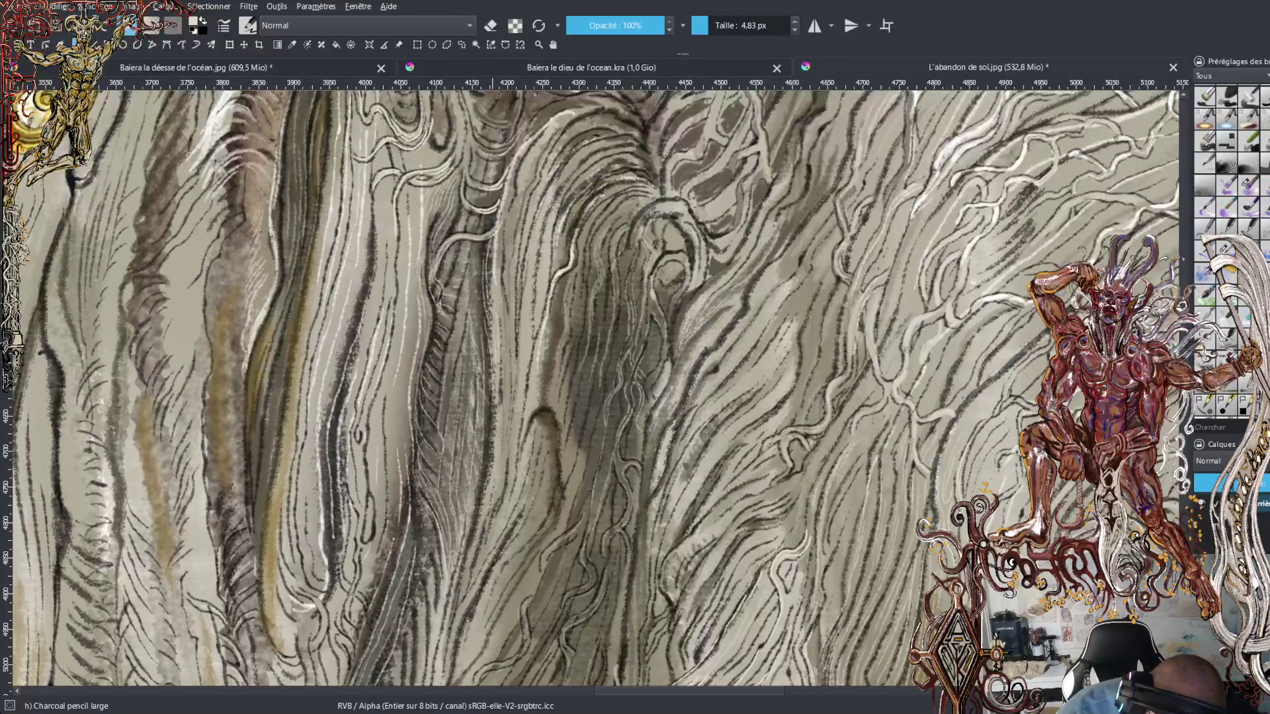
{"action": "left_click_drag", "start_coordinate": [502, 331], "coordinate": [504, 401]}
{"action": "left_click_drag", "start_coordinate": [502, 305], "coordinate": [512, 395]}
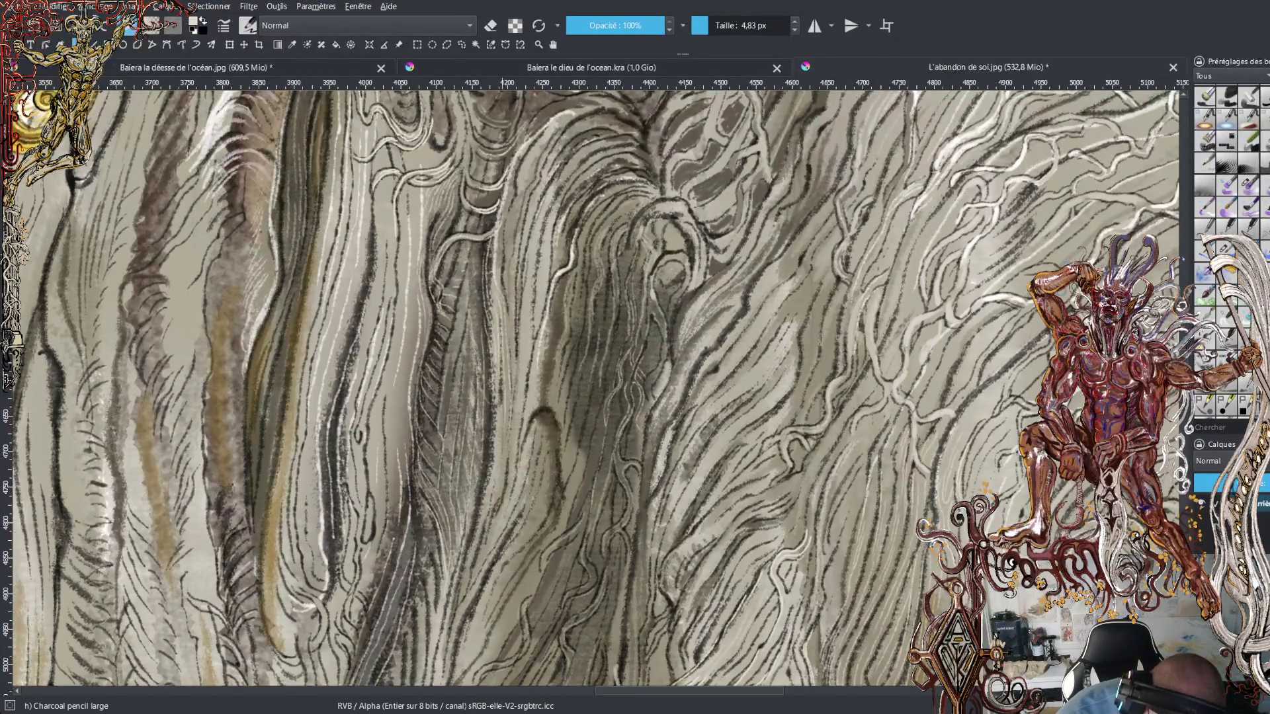
{"action": "mouse_move", "coordinate": [501, 266]}
{"action": "left_mouse_down"}
{"action": "mouse_move", "coordinate": [503, 286]}
{"action": "mouse_move", "coordinate": [505, 223]}
{"action": "left_mouse_up"}
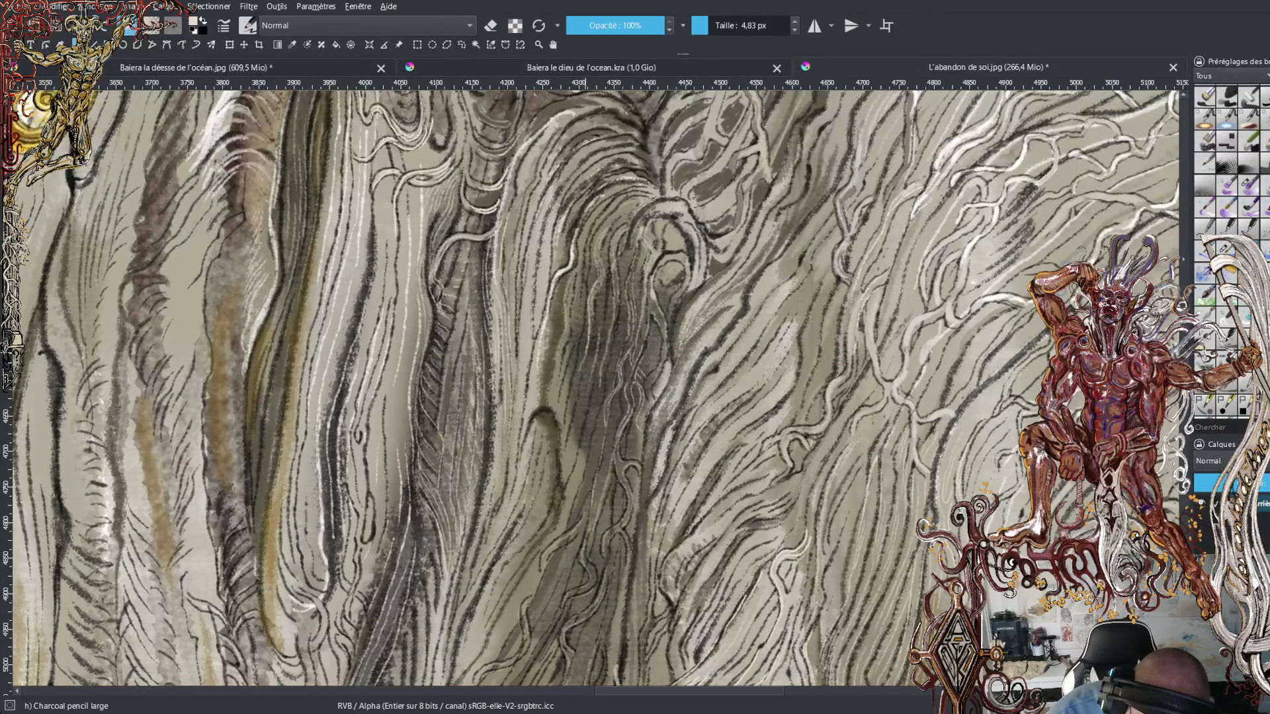
{"action": "left_click_drag", "start_coordinate": [593, 304], "coordinate": [587, 357]}
{"action": "mouse_move", "coordinate": [597, 289]}
{"action": "left_mouse_down"}
{"action": "mouse_move", "coordinate": [600, 327]}
{"action": "mouse_move", "coordinate": [605, 314]}
{"action": "left_mouse_up"}
{"action": "left_click_drag", "start_coordinate": [612, 227], "coordinate": [603, 246]}
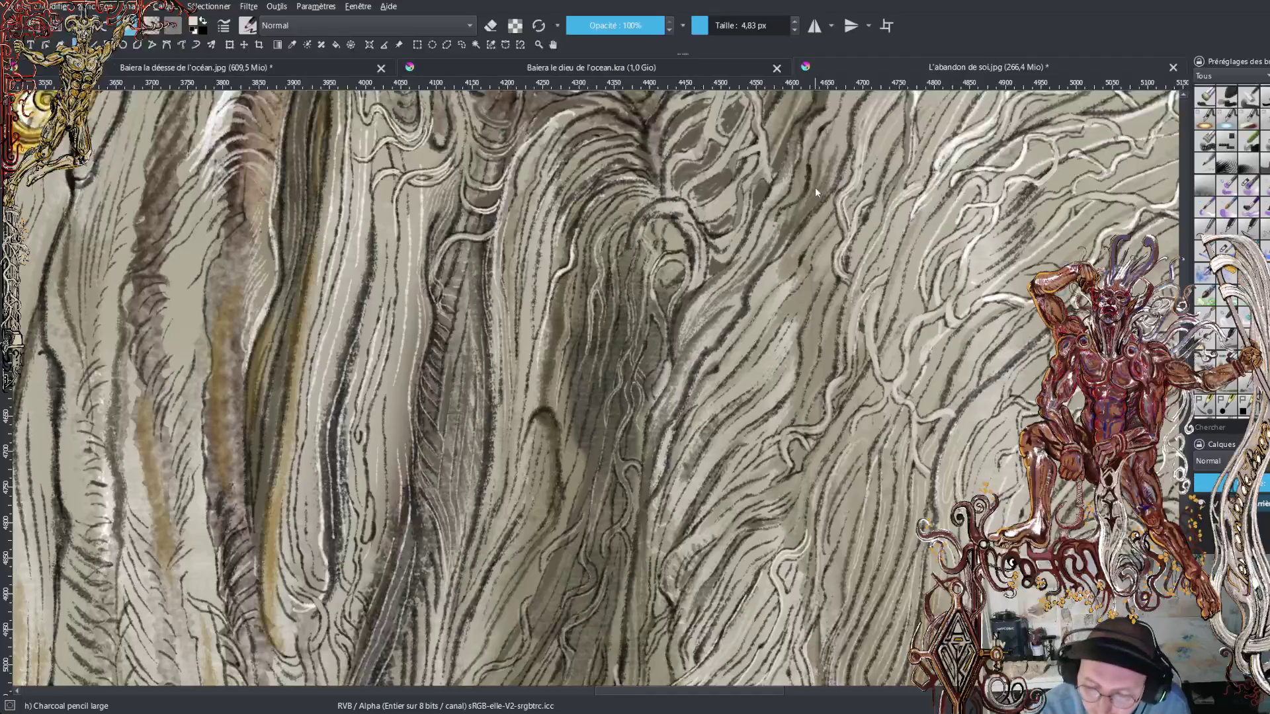
- Hatch light charcoal strokes up the hair strands on the right side
{"action": "scroll", "coordinate": [591, 393], "scroll_direction": "up", "scroll_amount": 5}
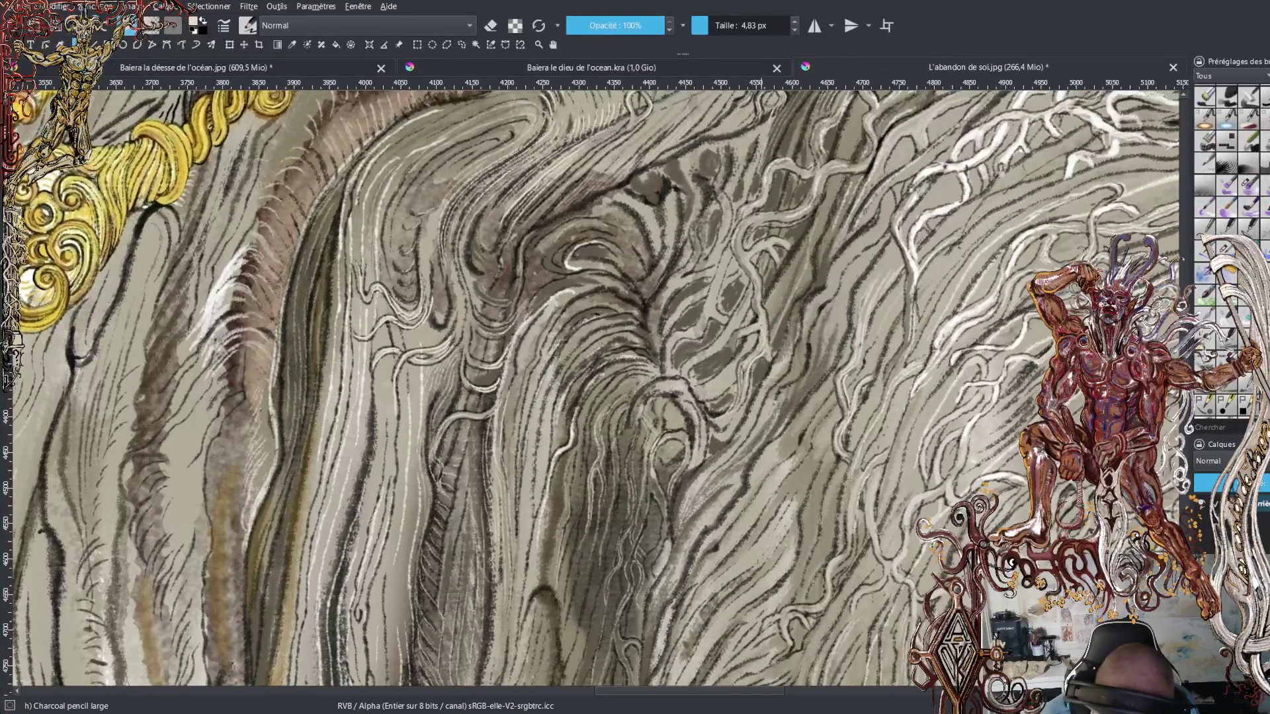
{"action": "left_click_drag", "start_coordinate": [736, 340], "coordinate": [721, 370]}
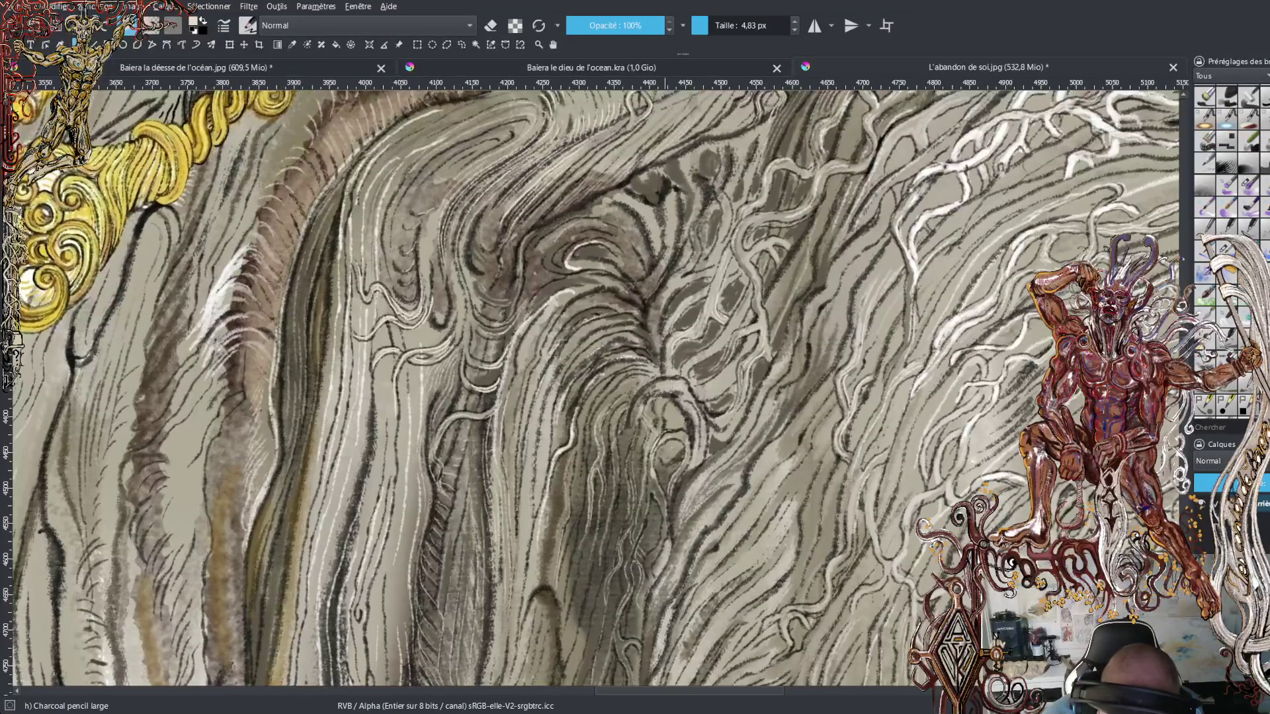
{"action": "left_click_drag", "start_coordinate": [673, 291], "coordinate": [663, 330]}
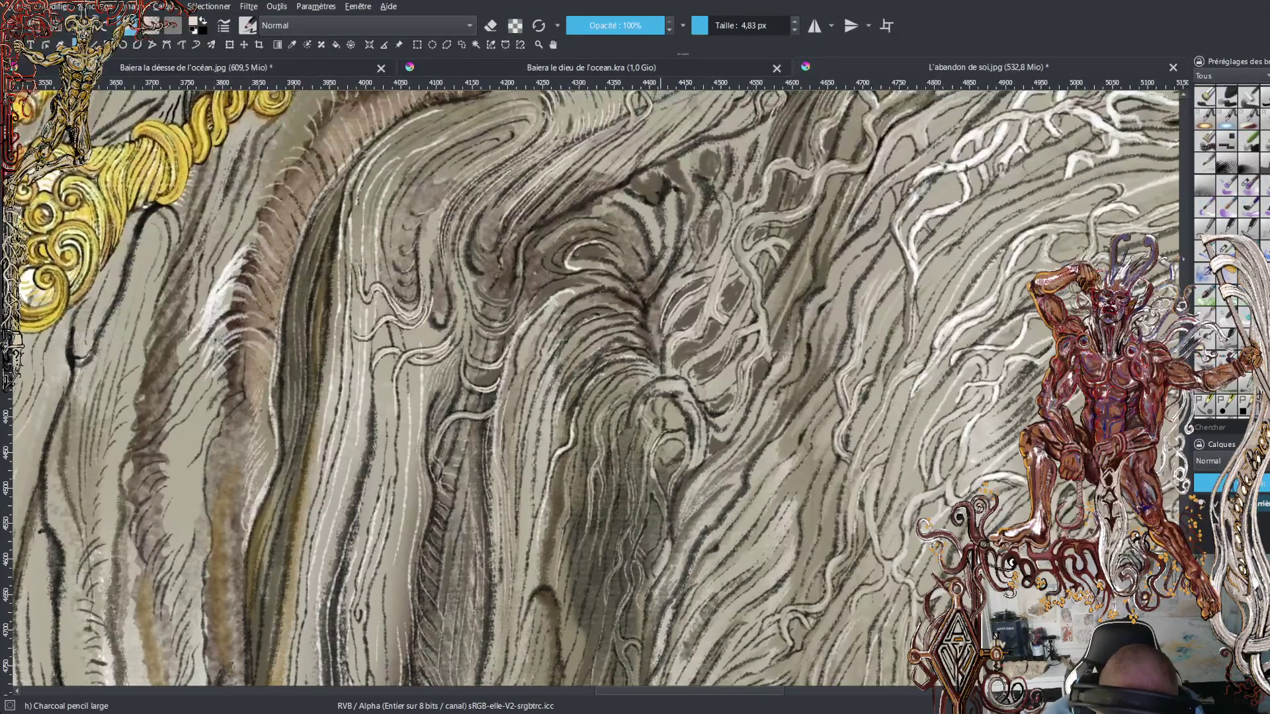
{"action": "left_click_drag", "start_coordinate": [676, 287], "coordinate": [655, 316]}
{"action": "mouse_move", "coordinate": [693, 272]}
{"action": "left_mouse_down"}
{"action": "mouse_move", "coordinate": [662, 291]}
{"action": "mouse_move", "coordinate": [676, 277]}
{"action": "left_mouse_up"}
{"action": "mouse_move", "coordinate": [701, 251]}
{"action": "left_mouse_down"}
{"action": "mouse_move", "coordinate": [692, 266]}
{"action": "mouse_move", "coordinate": [692, 250]}
{"action": "left_mouse_up"}
{"action": "left_click_drag", "start_coordinate": [697, 222], "coordinate": [692, 236]}
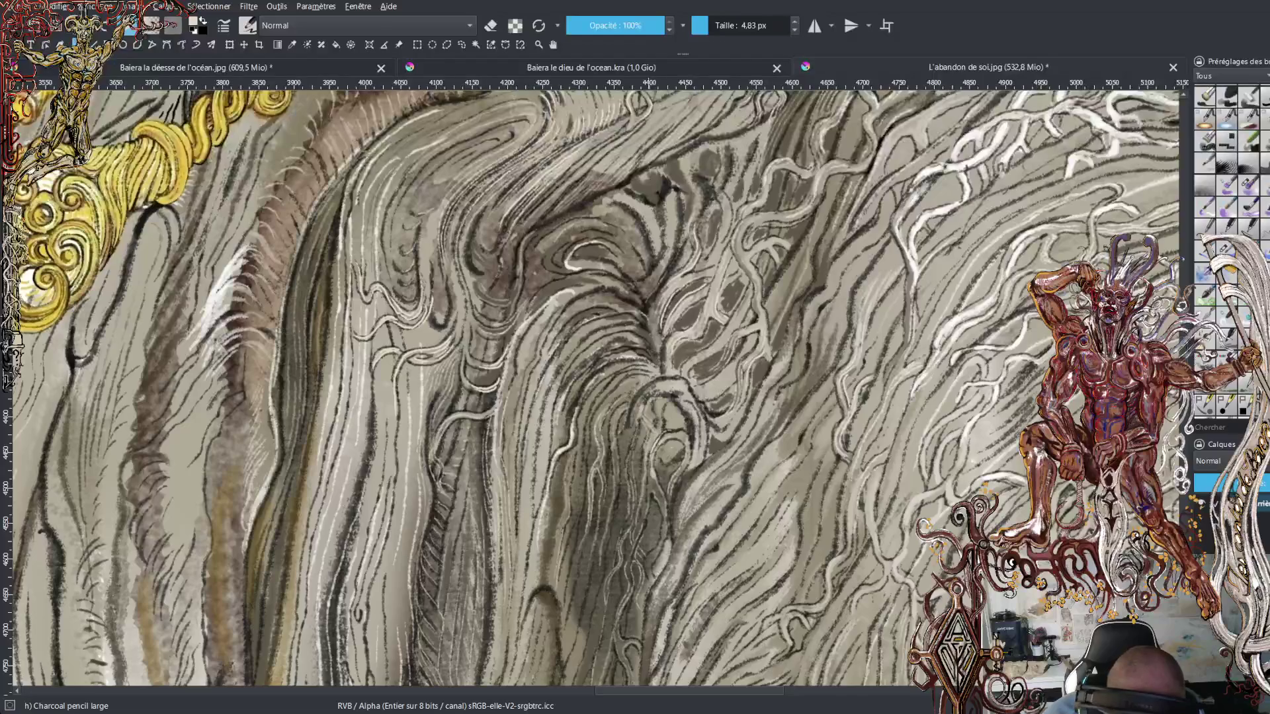
- Extend the light hatching leftward across the neighbouring hair strands
{"action": "left_click_drag", "start_coordinate": [641, 298], "coordinate": [627, 308]}
{"action": "left_click_drag", "start_coordinate": [630, 296], "coordinate": [618, 301]}
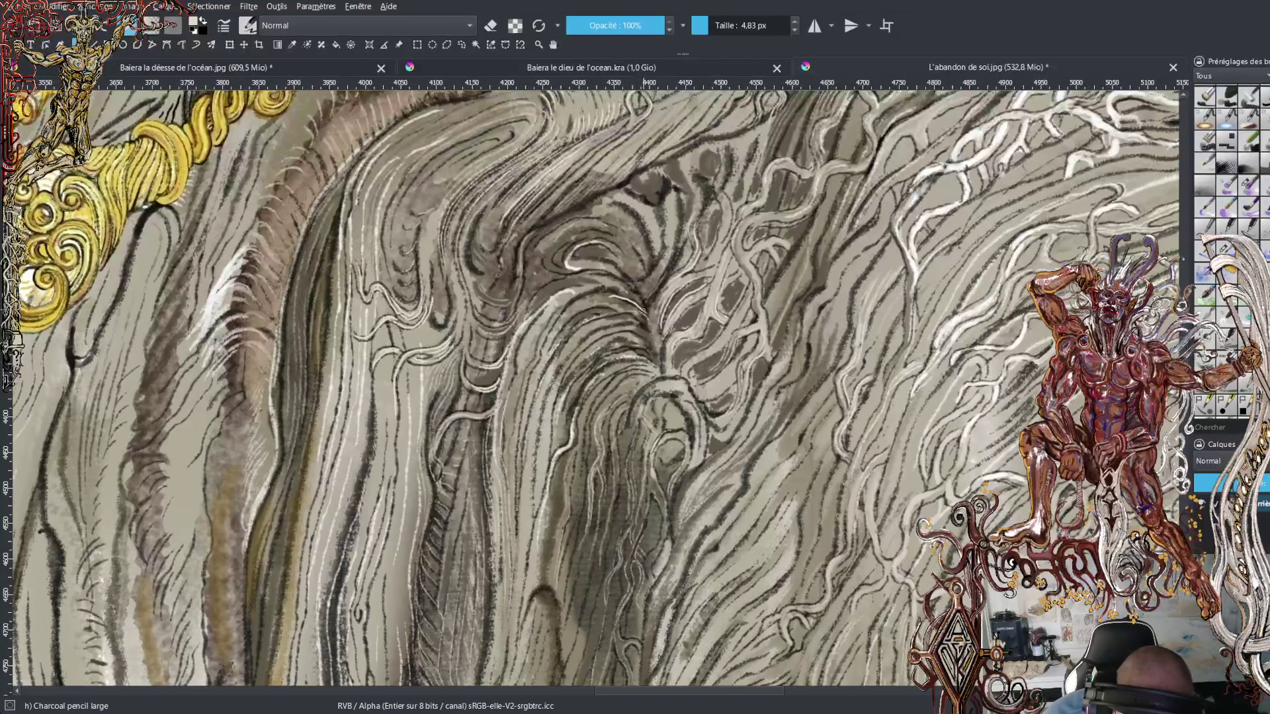
{"action": "left_click_drag", "start_coordinate": [619, 286], "coordinate": [601, 290]}
{"action": "left_click_drag", "start_coordinate": [607, 285], "coordinate": [567, 306]}
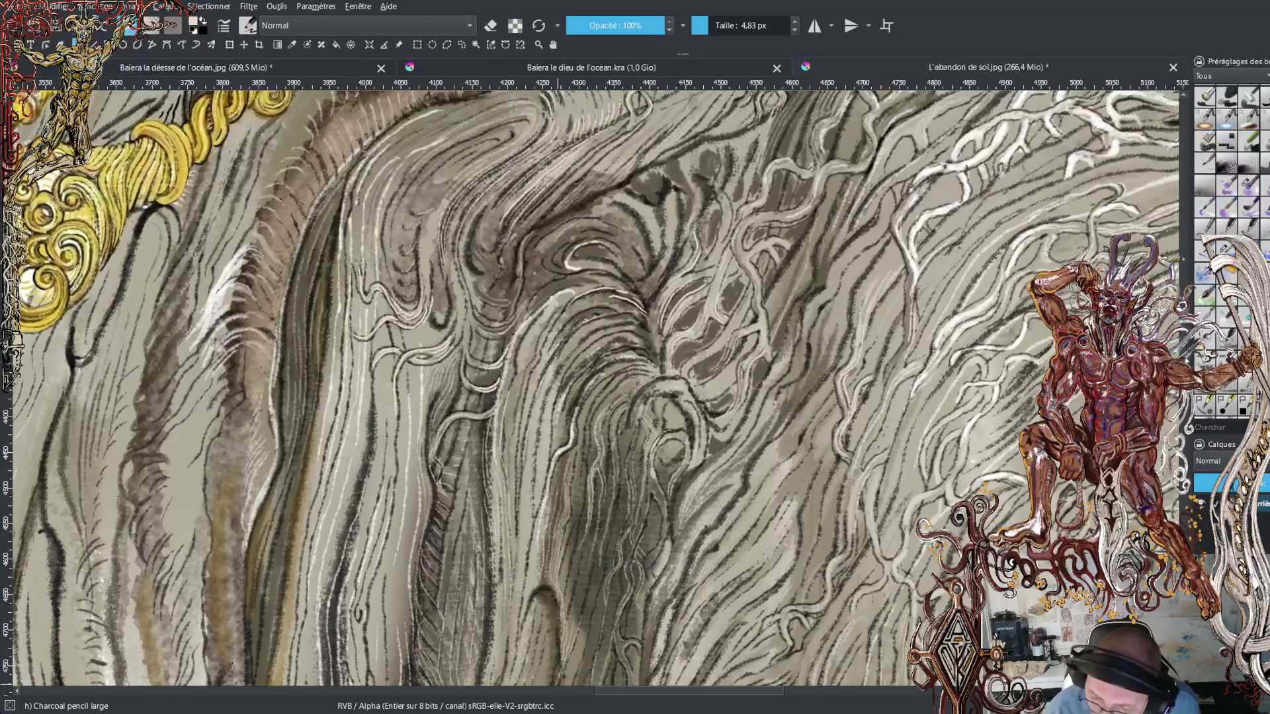
- Scroll the canvas down three notches to the lower grey hair strands
{"action": "scroll", "coordinate": [591, 390], "scroll_direction": "down", "scroll_amount": 5}
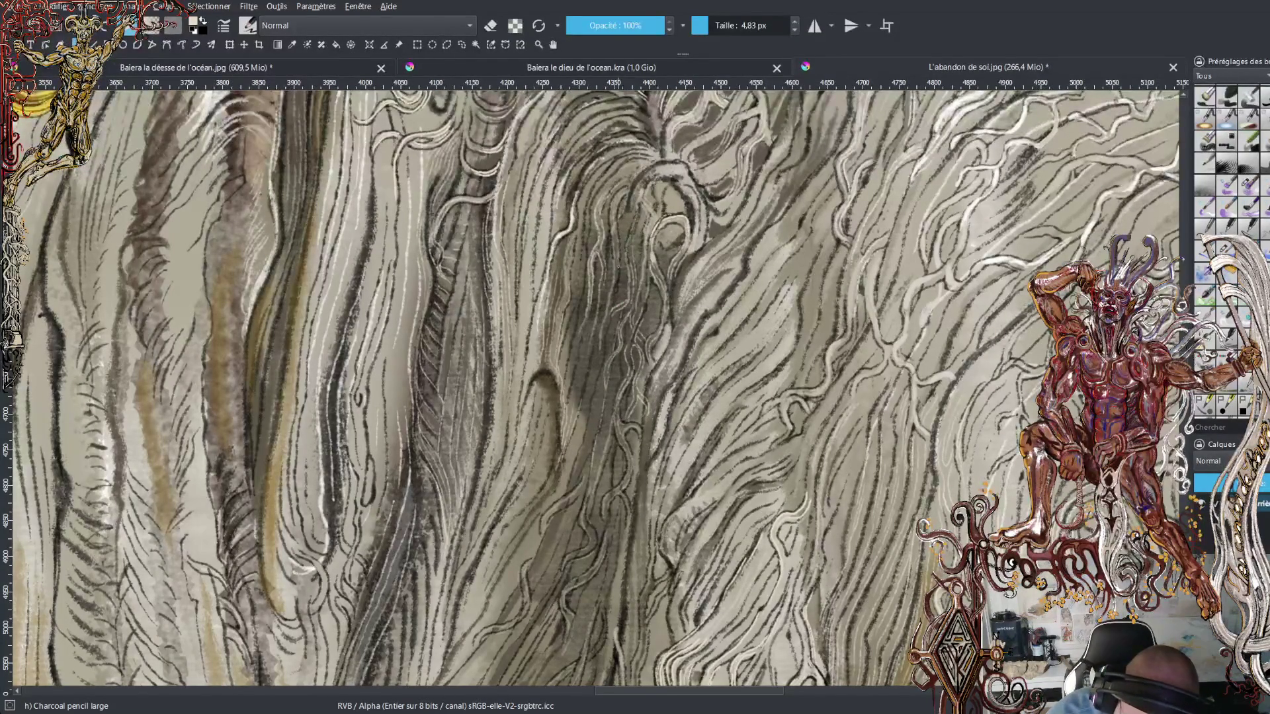
- Paint two thin light vertical strands through the central hair, then zoom out
{"action": "mouse_move", "coordinate": [602, 344]}
{"action": "left_mouse_down"}
{"action": "mouse_move", "coordinate": [585, 414]}
{"action": "mouse_move", "coordinate": [593, 328]}
{"action": "left_mouse_up"}
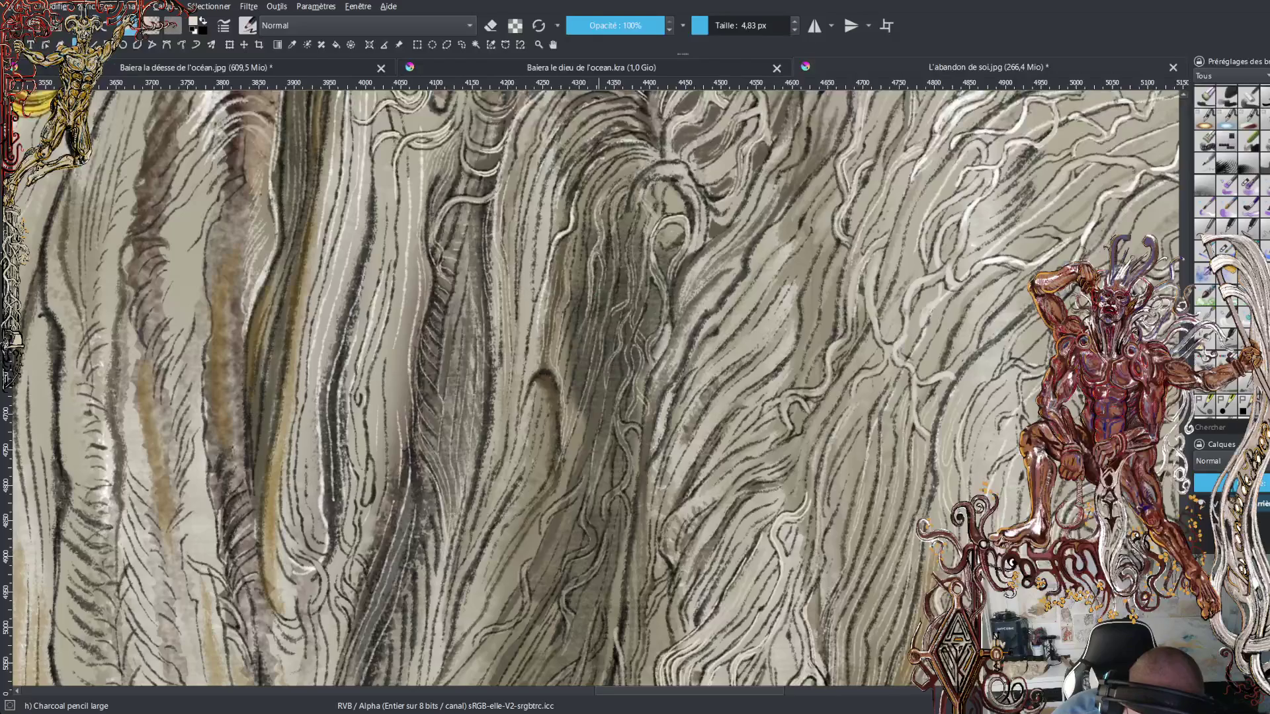
{"action": "left_click_drag", "start_coordinate": [570, 369], "coordinate": [578, 296]}
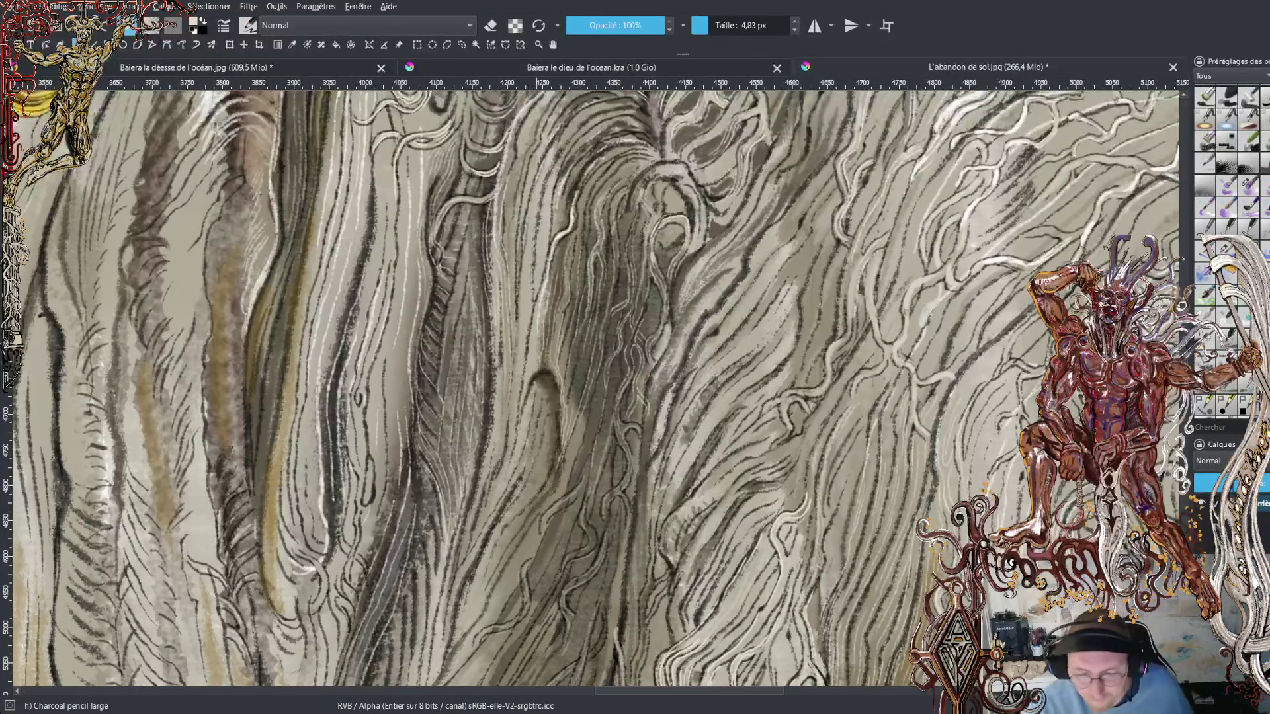
{"action": "key", "text": "minus"}
{"action": "key", "text": "minus"}
{"action": "key", "text": "minus"}
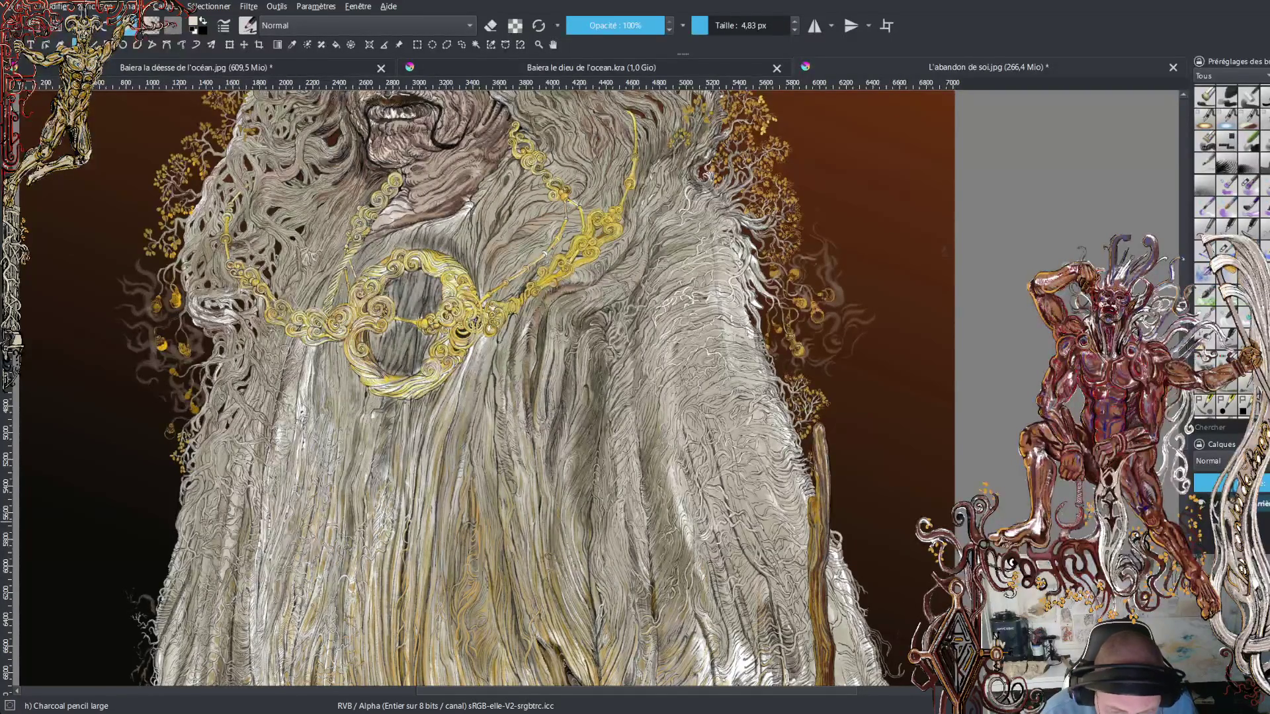
- Review the full illustration zoomed out, then zoom back in on the gold medallion and robe folds
{"action": "key", "text": "minus"}
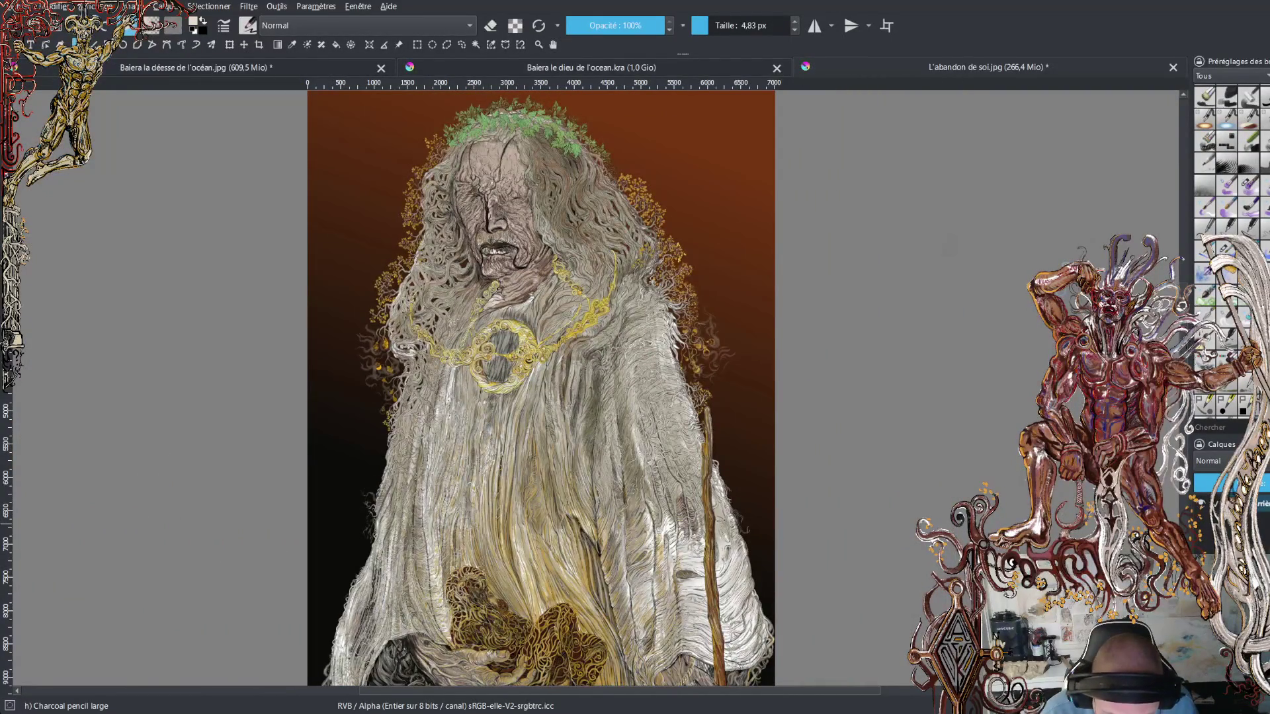
{"action": "key", "text": "plus"}
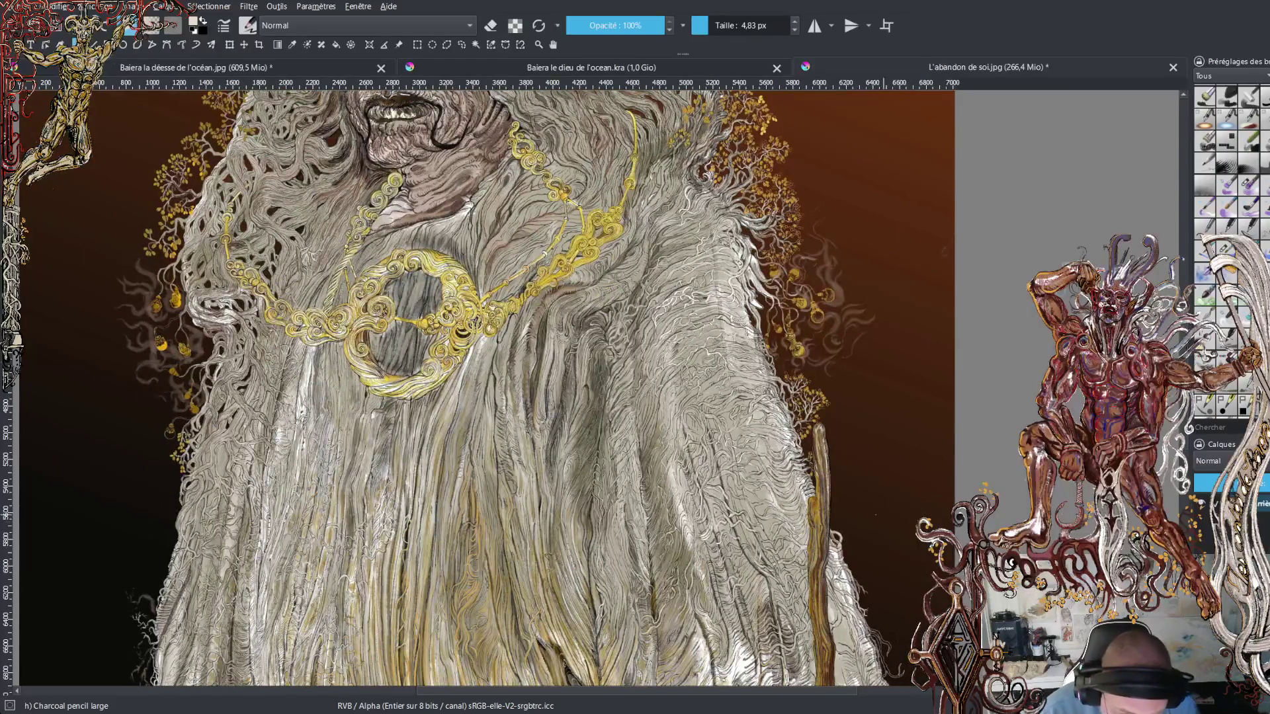
{"action": "key", "text": "plus"}
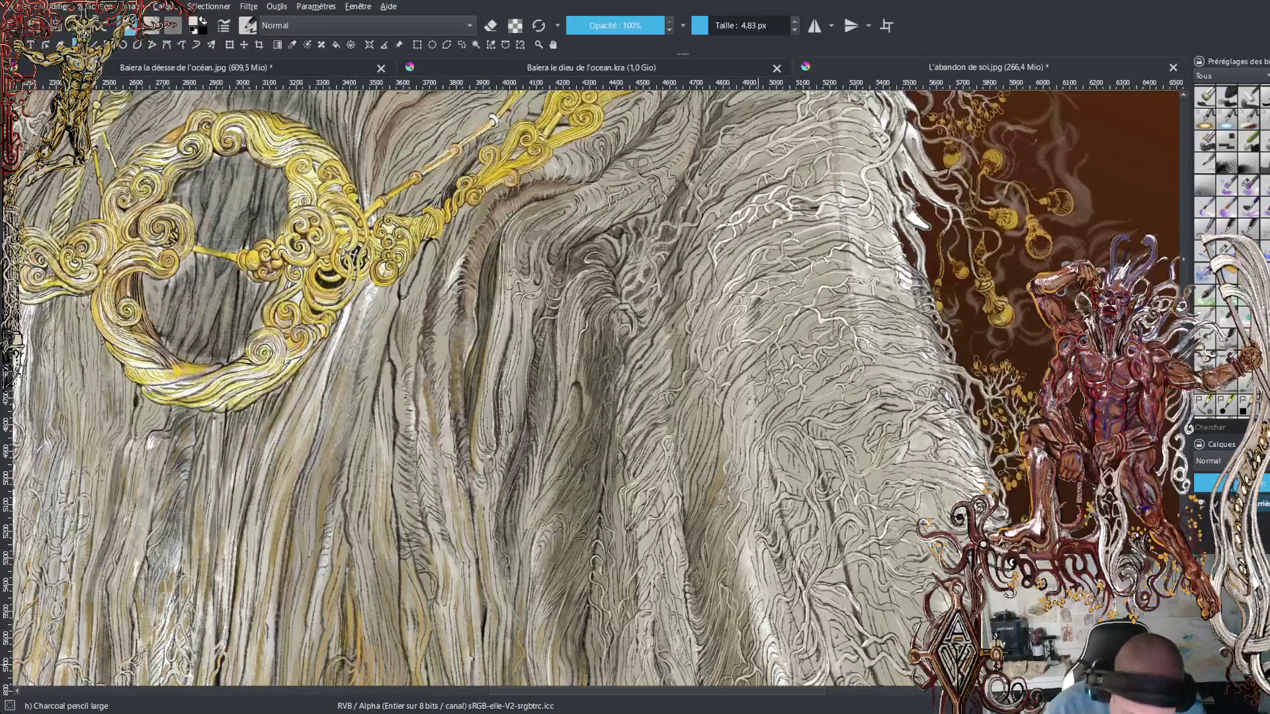
{"action": "left_click_drag", "start_coordinate": [741, 694], "coordinate": [692, 690]}
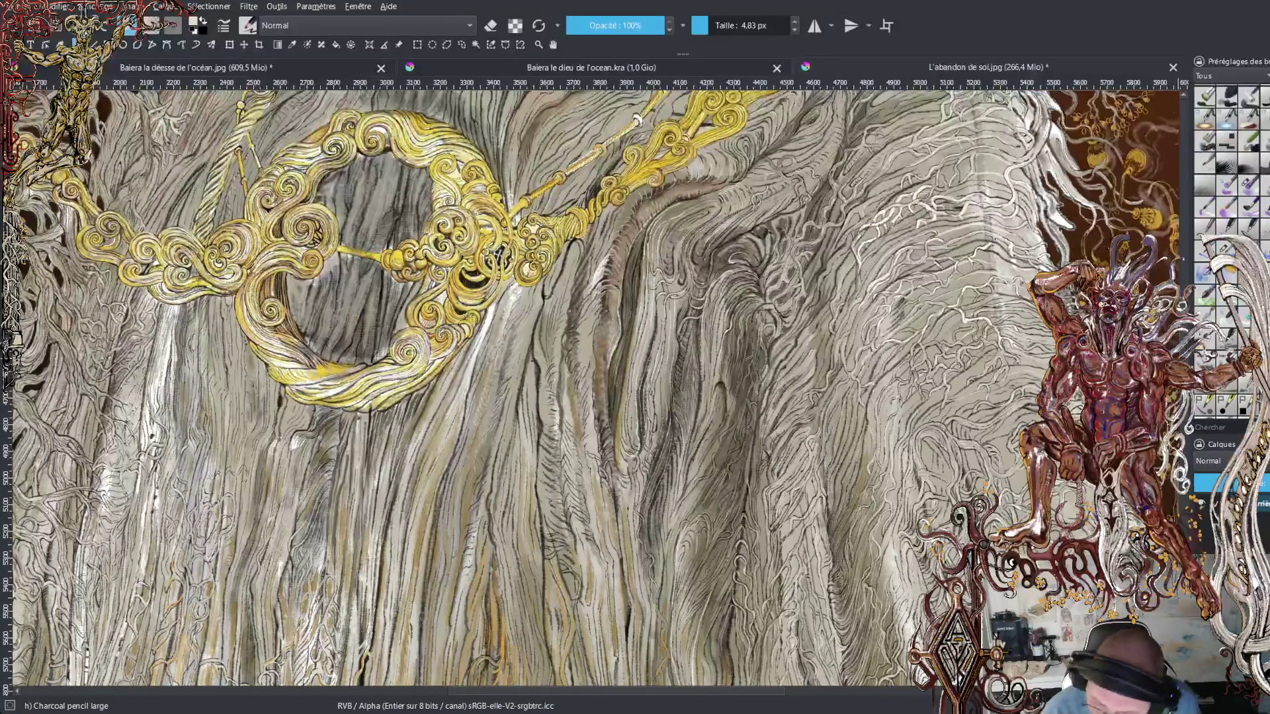
{"action": "scroll", "coordinate": [595, 387], "scroll_direction": "down", "scroll_amount": 2}
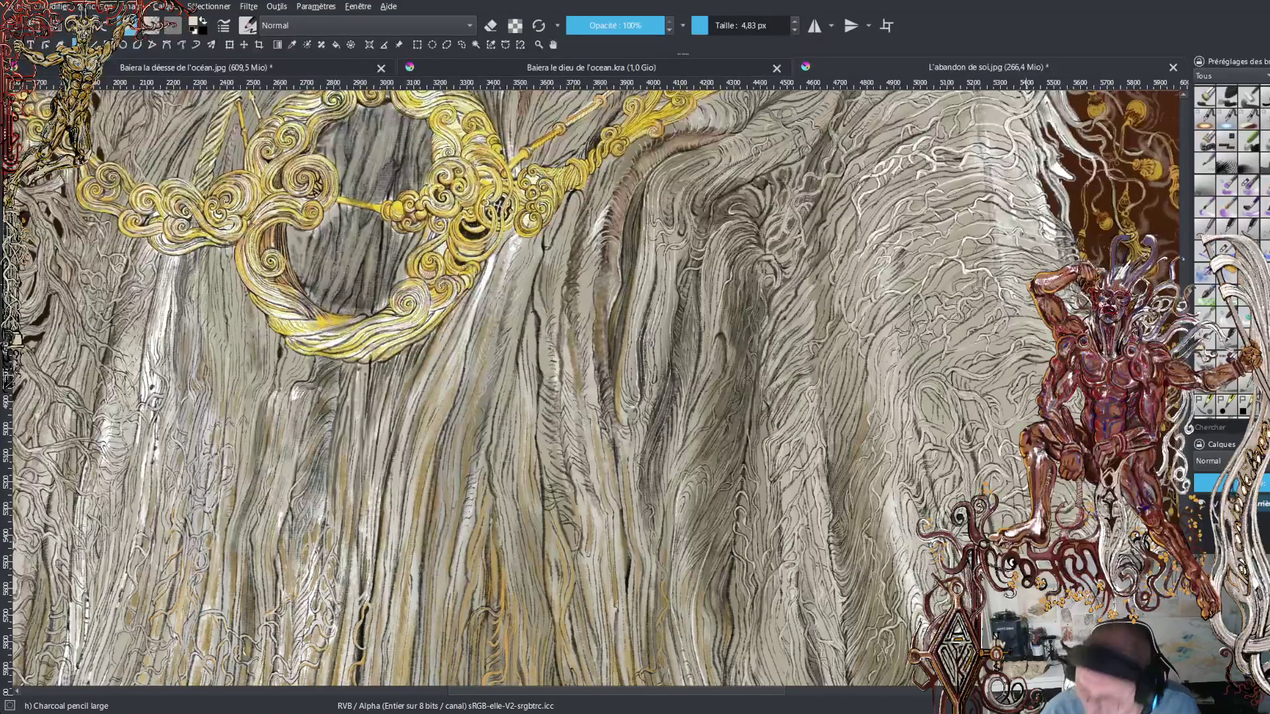
{"action": "left_click_drag", "start_coordinate": [759, 692], "coordinate": [775, 697]}
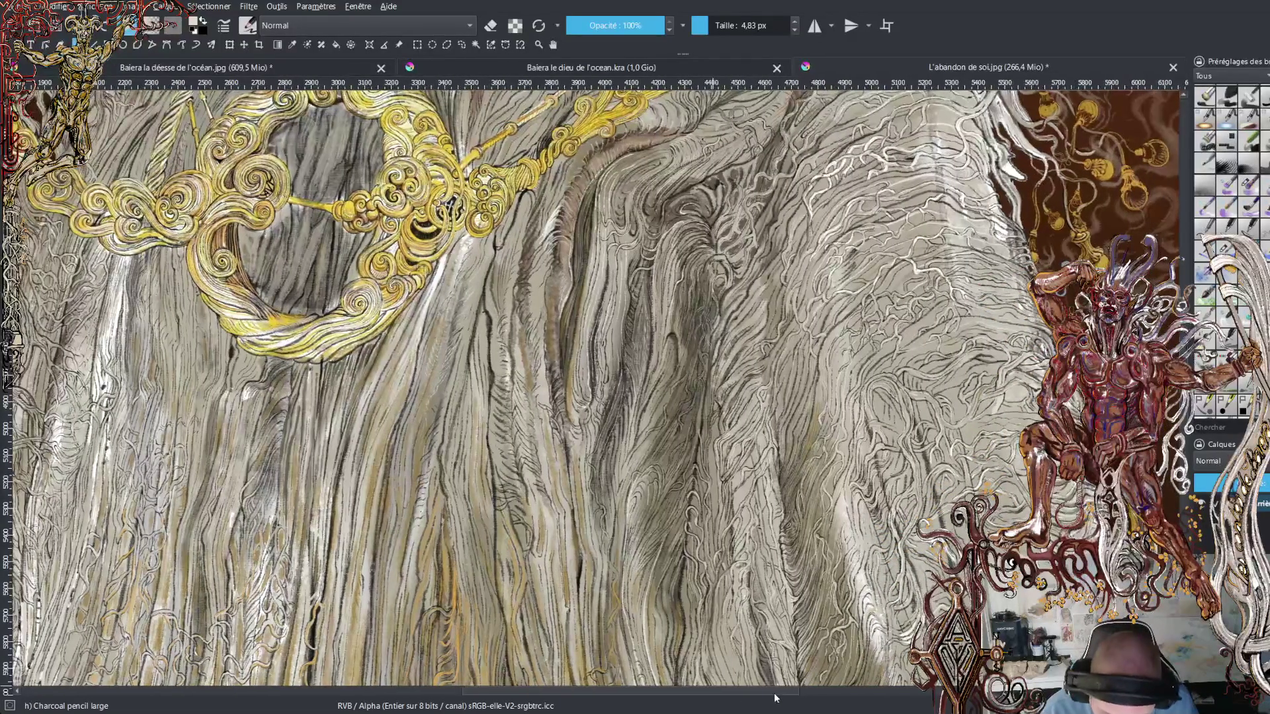
{"action": "key", "text": "plus"}
{"action": "key", "text": "plus"}
{"action": "key", "text": "plus"}
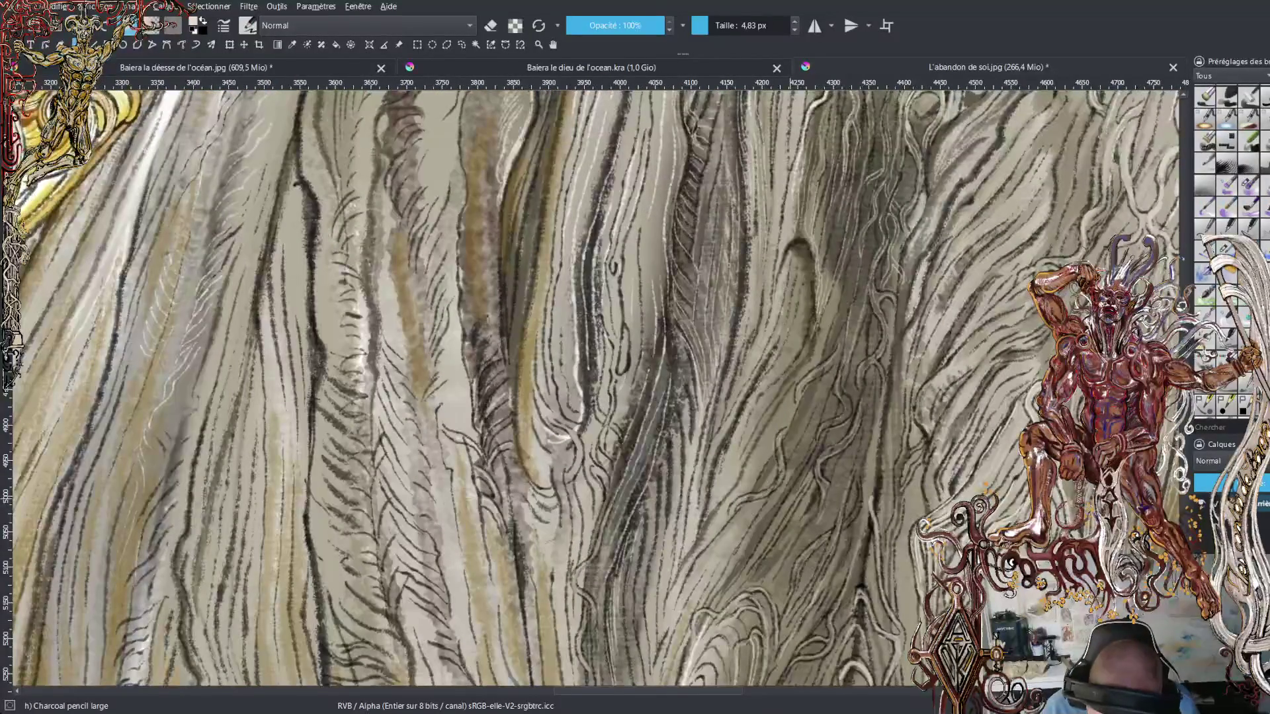
- Draw a long curved light strand up the robe and short light strands down its fold
{"action": "mouse_move", "coordinate": [728, 513]}
{"action": "left_mouse_down"}
{"action": "mouse_move", "coordinate": [781, 468]}
{"action": "mouse_move", "coordinate": [774, 434]}
{"action": "mouse_move", "coordinate": [771, 492]}
{"action": "mouse_move", "coordinate": [755, 497]}
{"action": "left_mouse_up"}
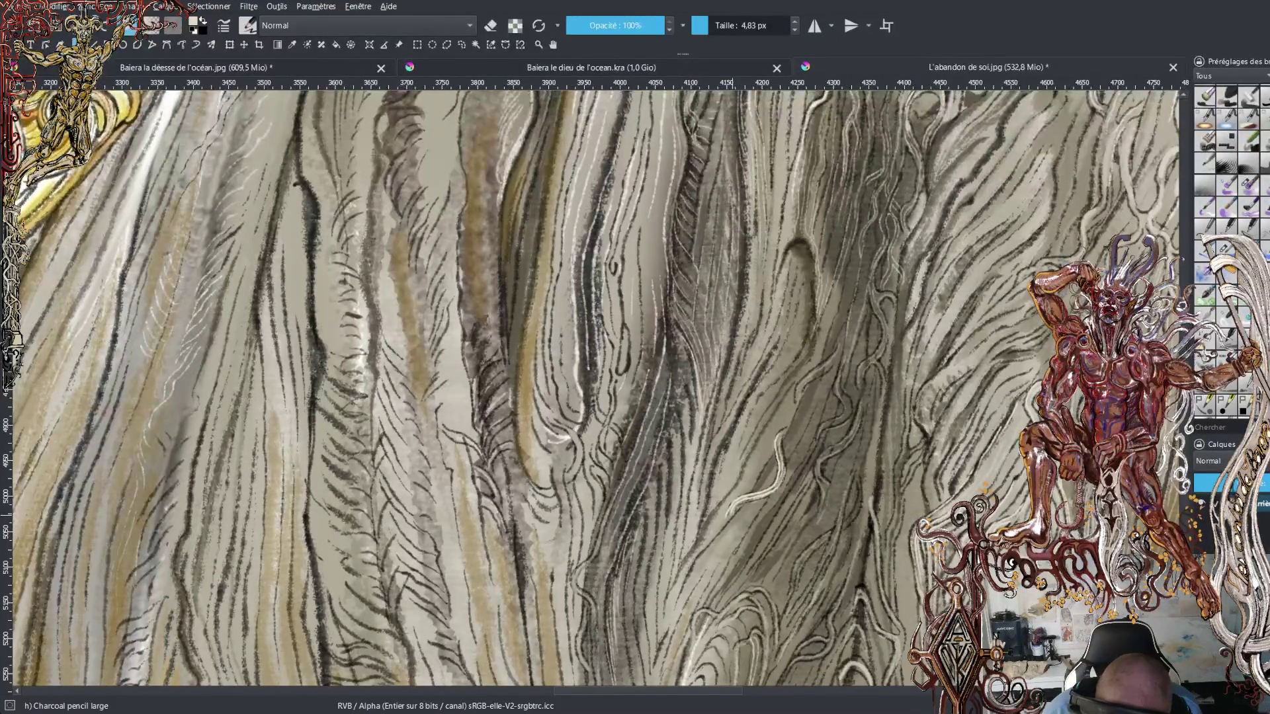
{"action": "mouse_move", "coordinate": [796, 401]}
{"action": "left_mouse_down"}
{"action": "mouse_move", "coordinate": [833, 362]}
{"action": "mouse_move", "coordinate": [878, 147]}
{"action": "left_mouse_up"}
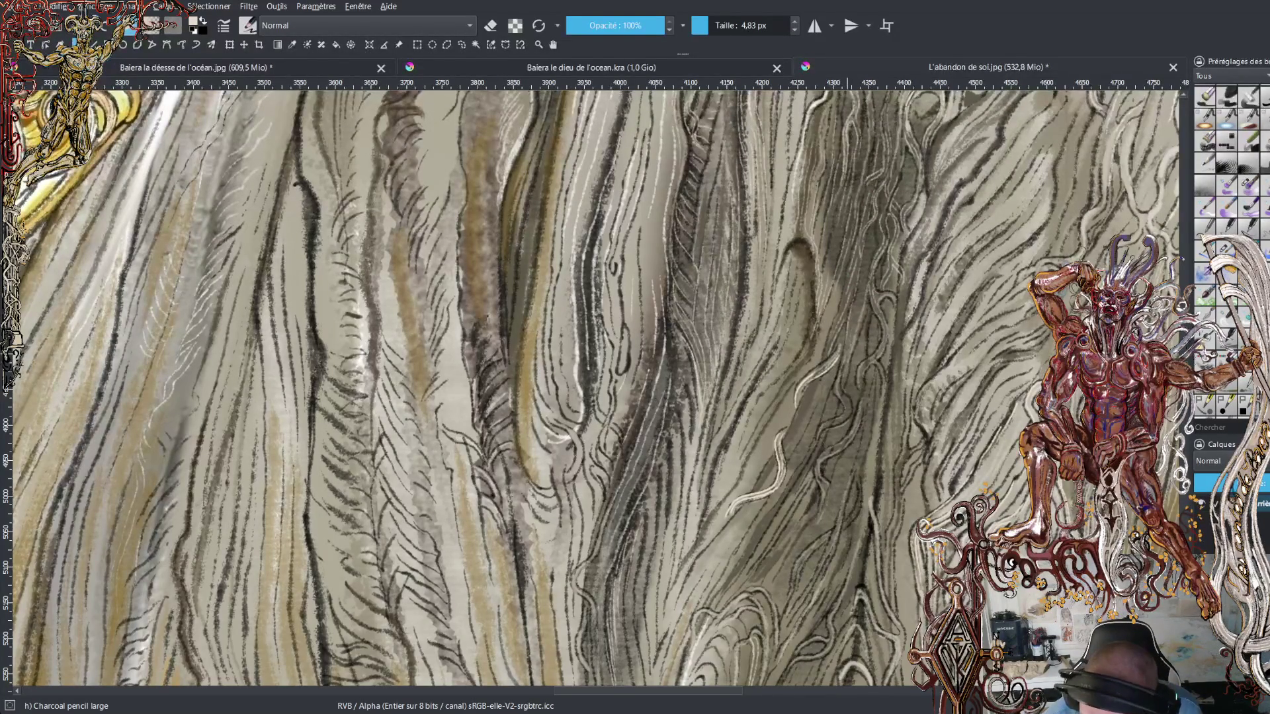
{"action": "left_click_drag", "start_coordinate": [859, 321], "coordinate": [863, 303]}
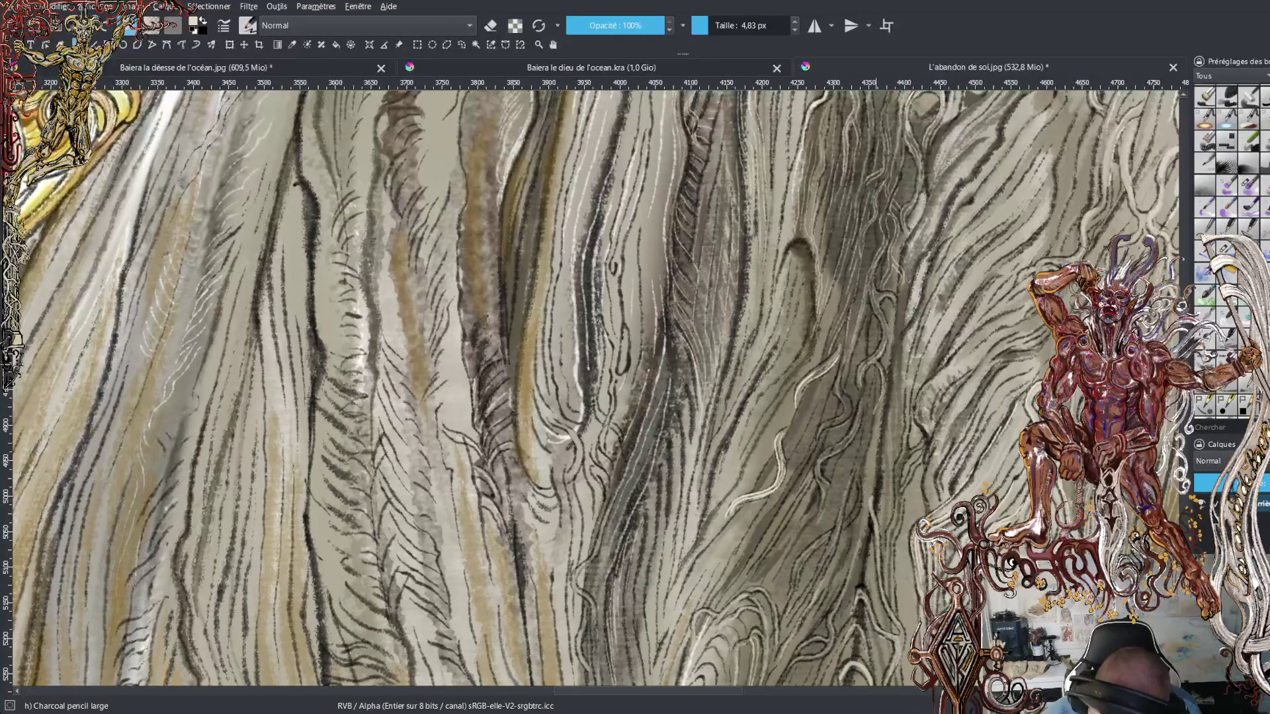
{"action": "left_click_drag", "start_coordinate": [875, 466], "coordinate": [872, 440]}
{"action": "left_click_drag", "start_coordinate": [870, 494], "coordinate": [864, 478]}
{"action": "left_click_drag", "start_coordinate": [862, 541], "coordinate": [861, 520]}
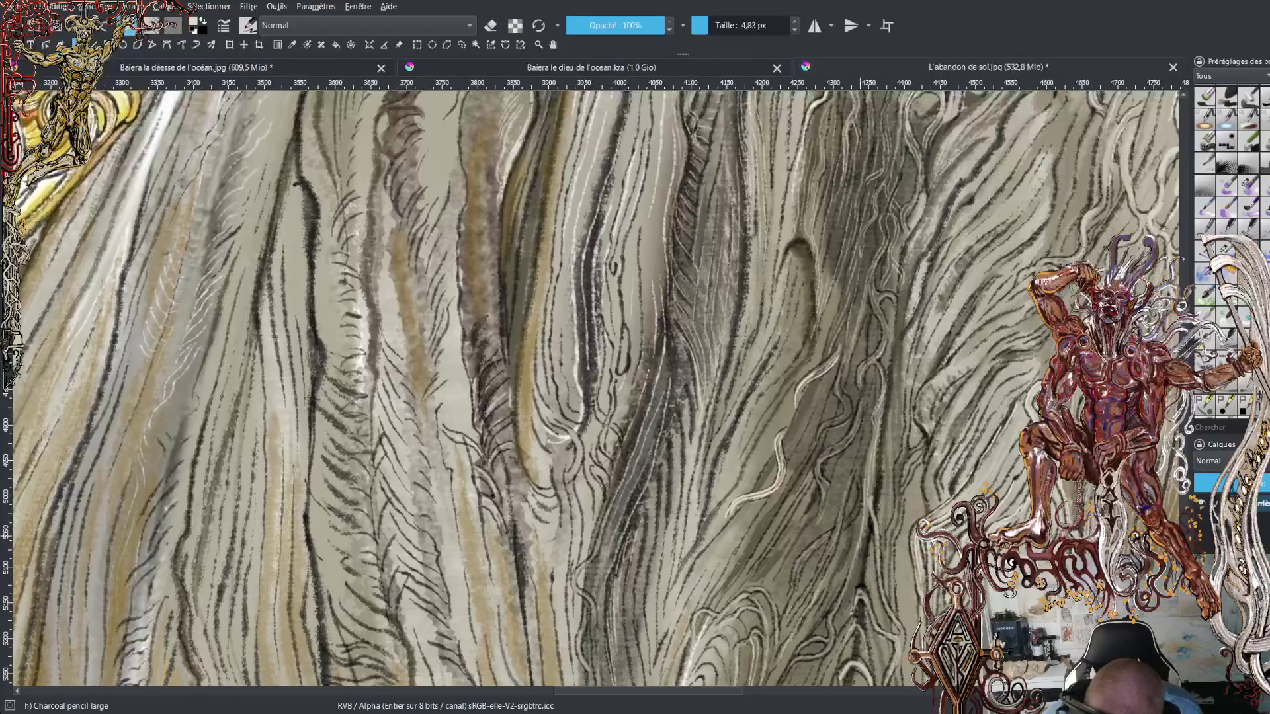
{"action": "left_click_drag", "start_coordinate": [853, 568], "coordinate": [840, 629]}
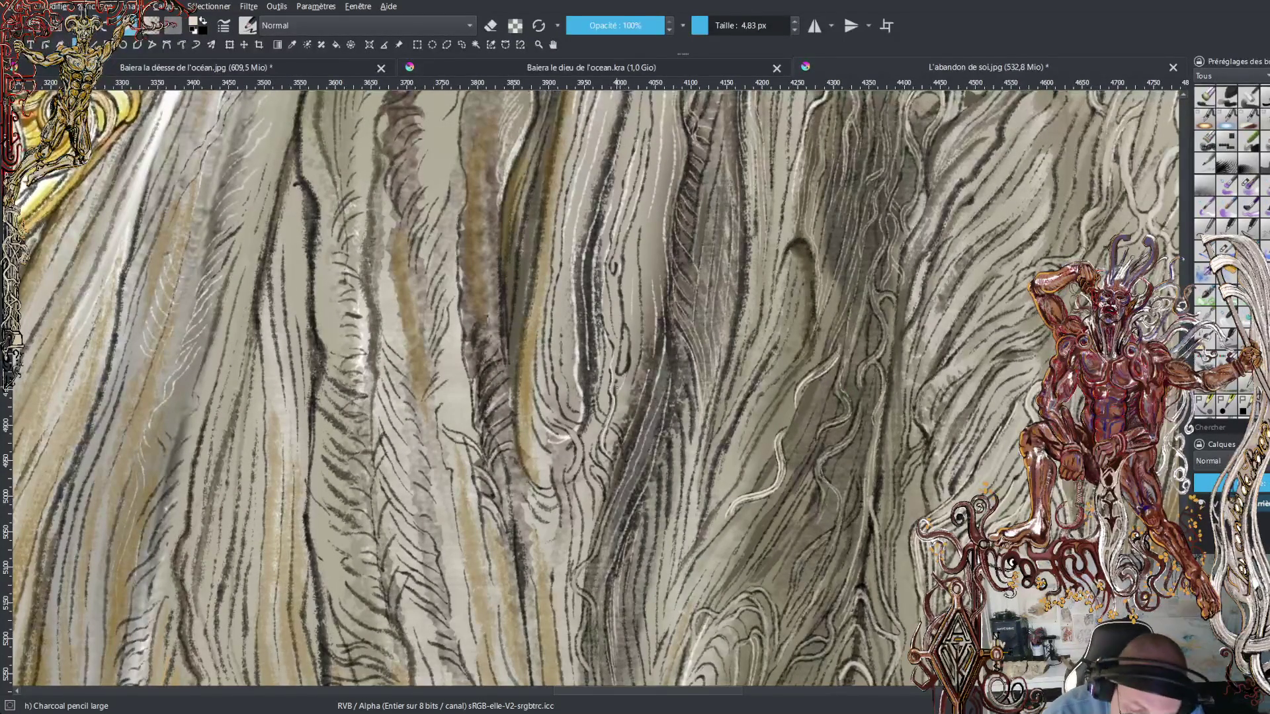
- Add faint short light marks and strands along the robe's middle folds
{"action": "left_click_drag", "start_coordinate": [595, 412], "coordinate": [604, 316]}
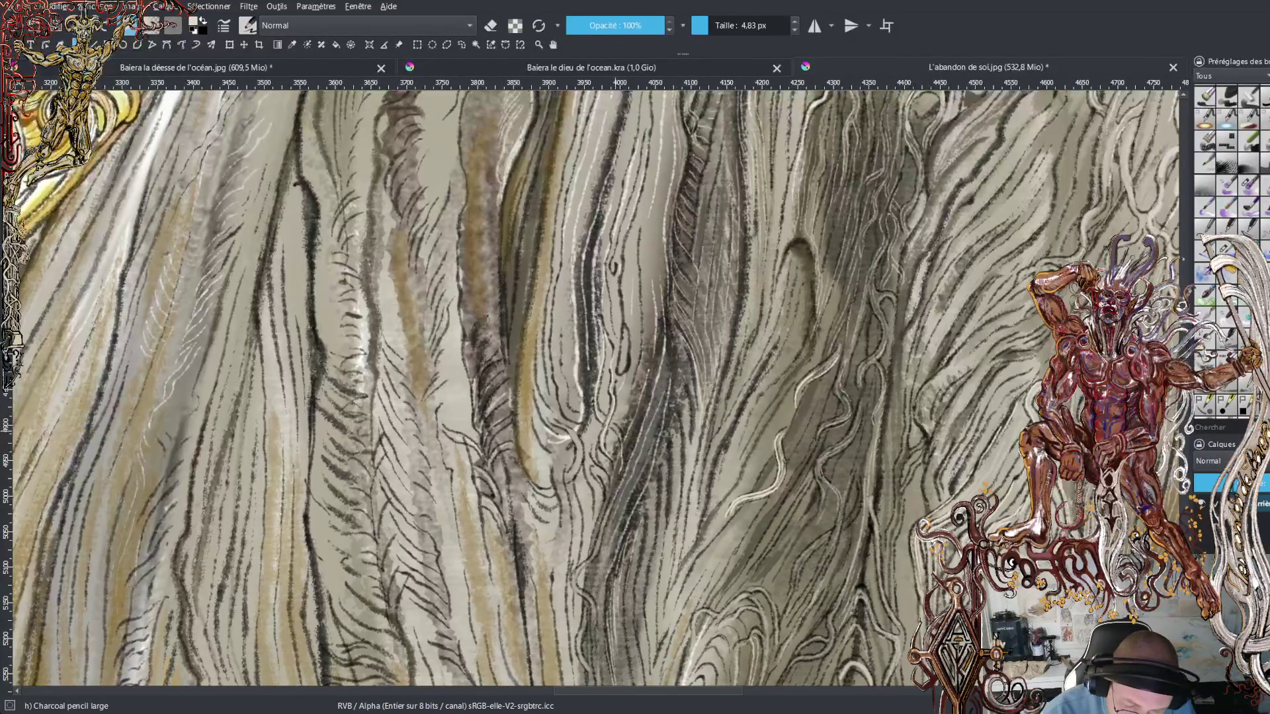
{"action": "left_click_drag", "start_coordinate": [625, 467], "coordinate": [631, 443]}
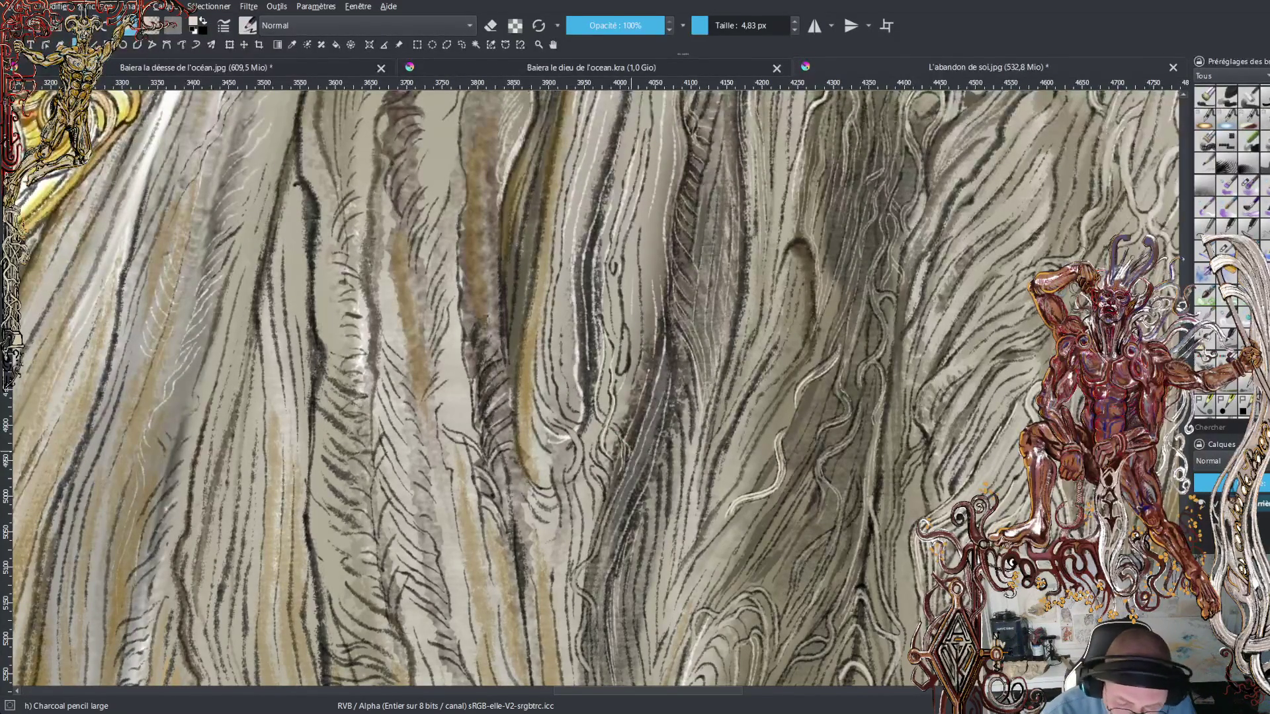
{"action": "left_click_drag", "start_coordinate": [653, 376], "coordinate": [653, 358]}
{"action": "left_click_drag", "start_coordinate": [647, 413], "coordinate": [642, 397]}
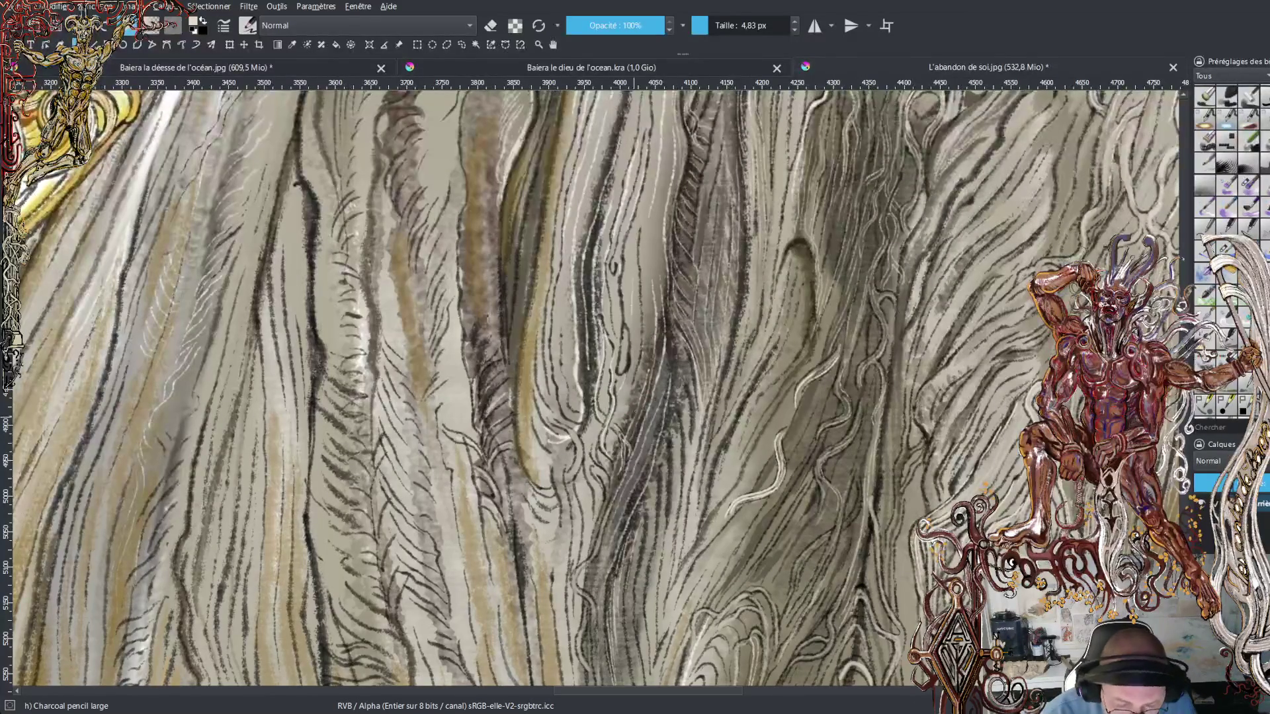
{"action": "left_click_drag", "start_coordinate": [658, 352], "coordinate": [660, 329]}
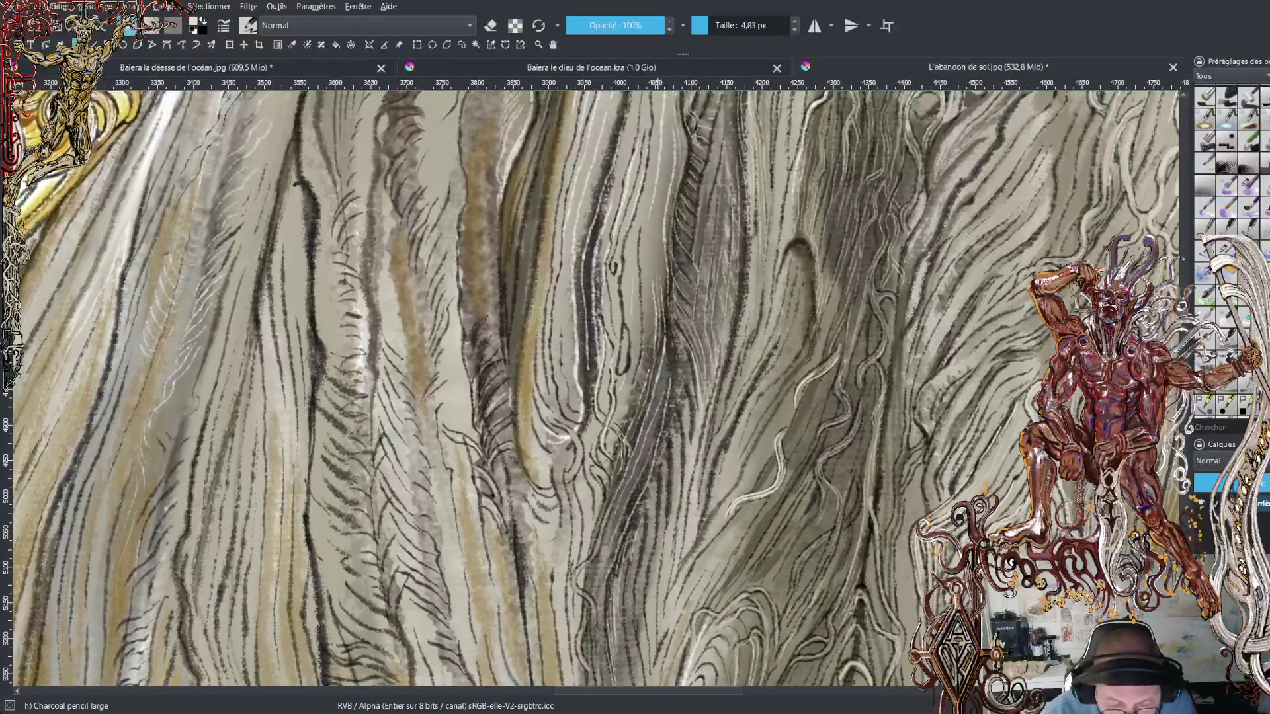
{"action": "left_click_drag", "start_coordinate": [660, 228], "coordinate": [658, 202]}
{"action": "left_click_drag", "start_coordinate": [653, 270], "coordinate": [651, 244]}
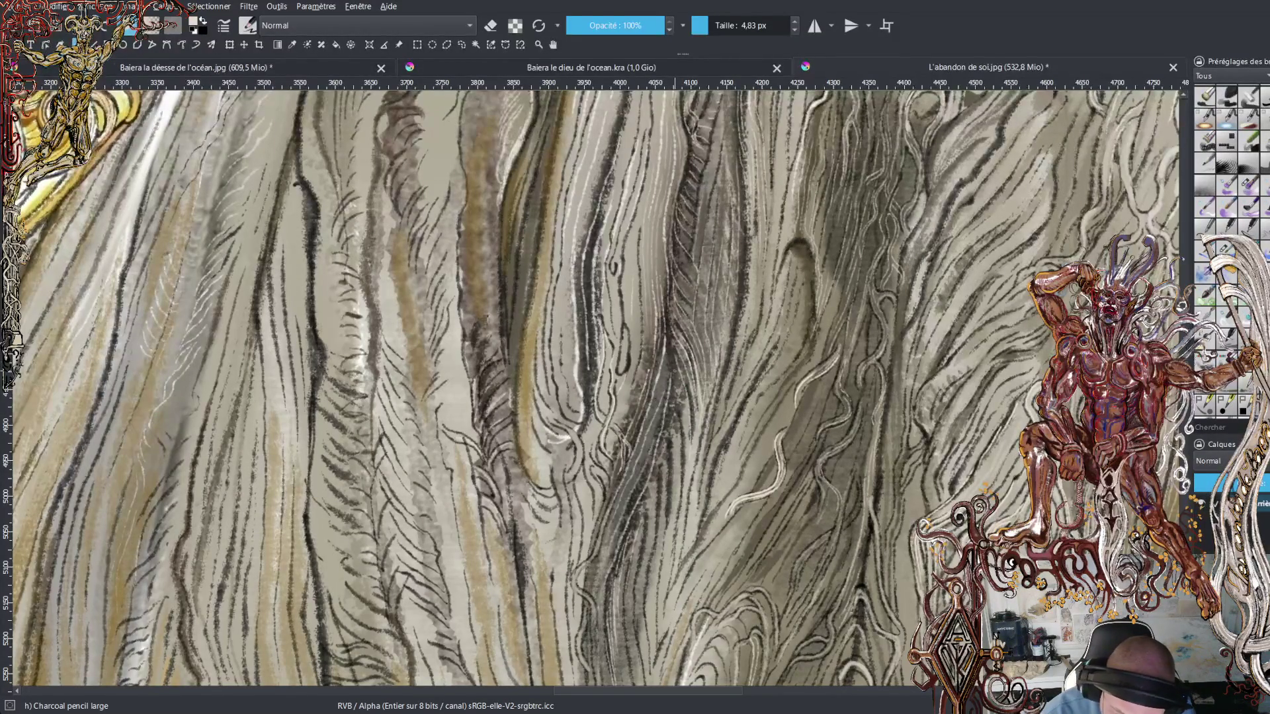
- Reinforce a faint light strand running down the central fold and extend it lower
{"action": "left_click_drag", "start_coordinate": [677, 392], "coordinate": [684, 475]}
{"action": "left_click_drag", "start_coordinate": [678, 414], "coordinate": [682, 478]}
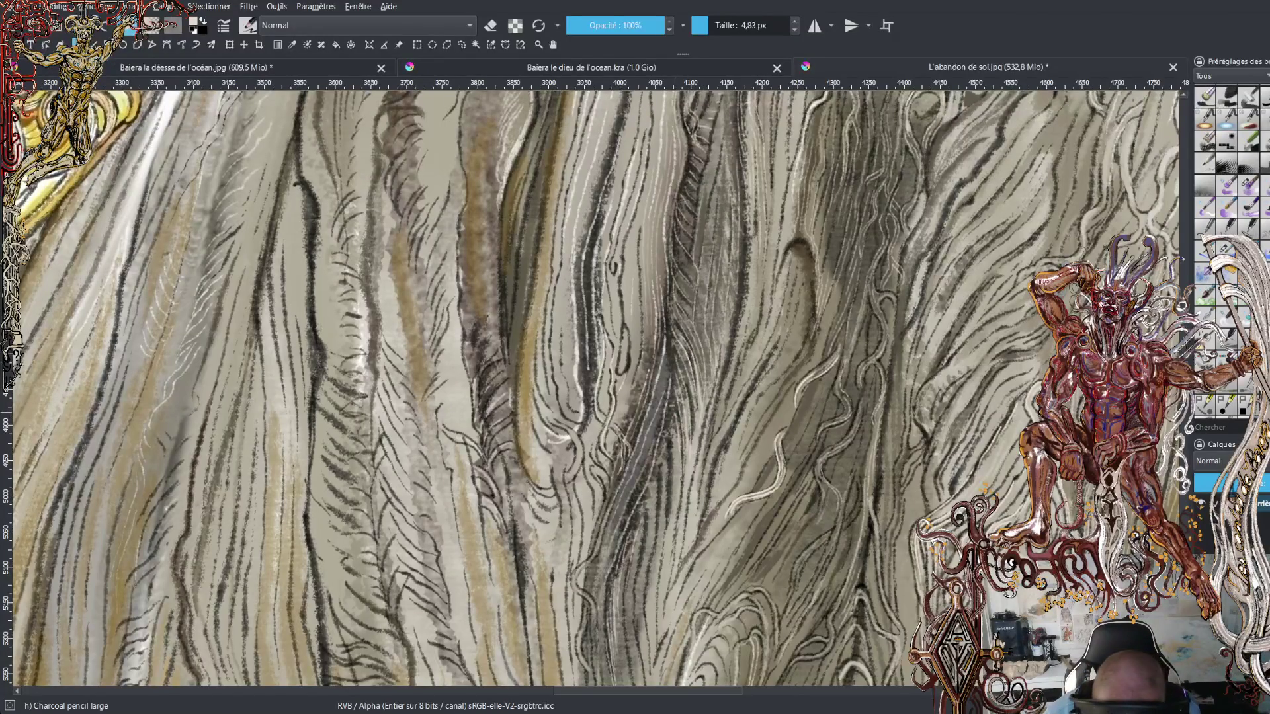
{"action": "left_click_drag", "start_coordinate": [675, 435], "coordinate": [673, 506]}
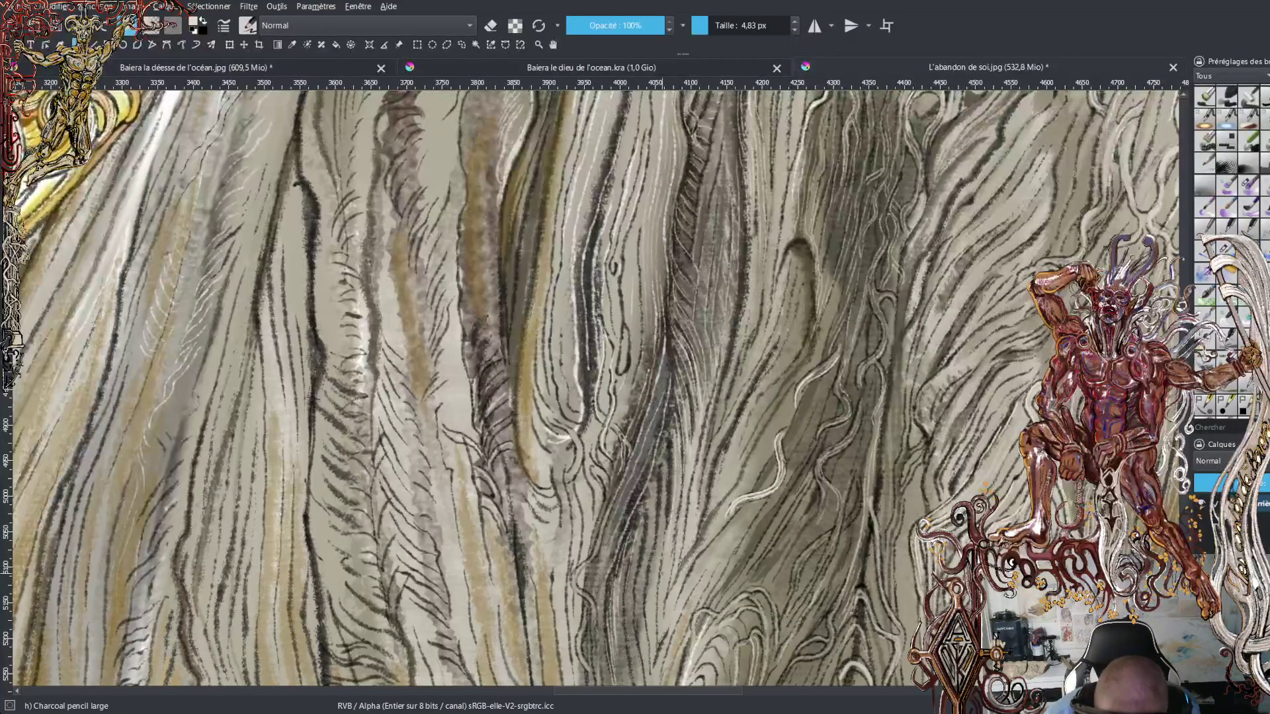
{"action": "left_click_drag", "start_coordinate": [670, 440], "coordinate": [661, 552]}
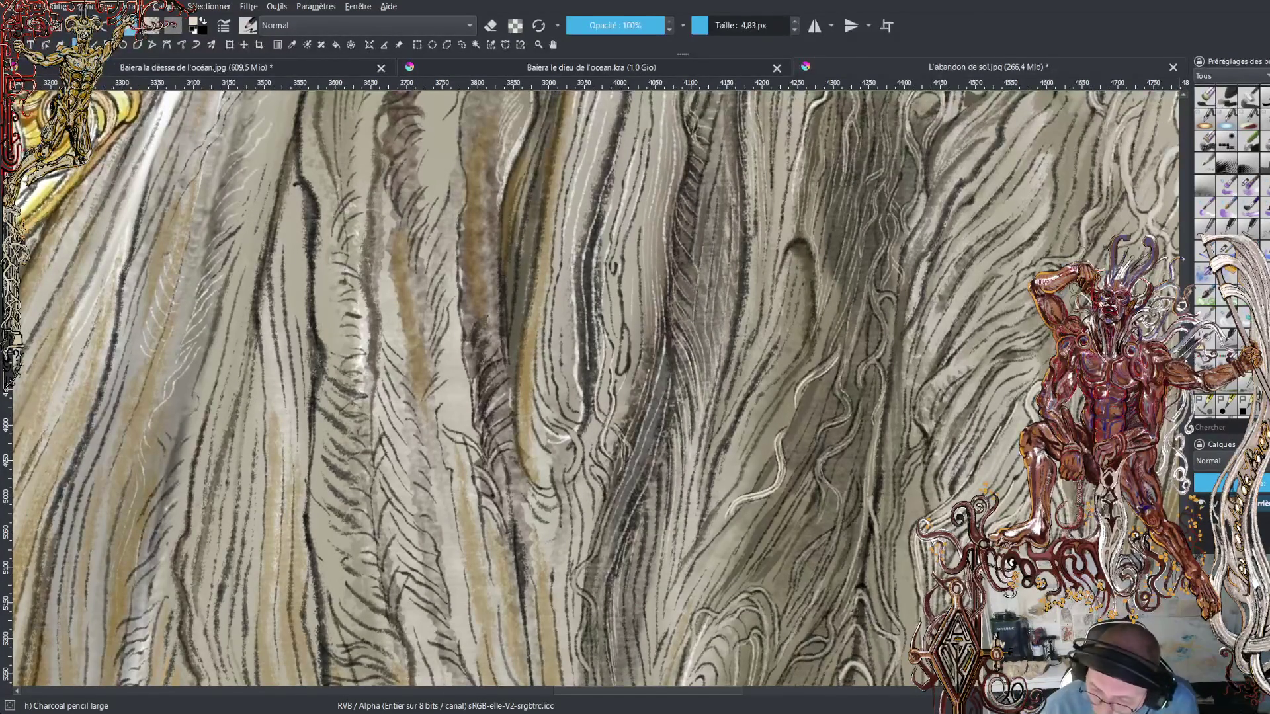
{"action": "scroll", "coordinate": [672, 387], "scroll_direction": "down", "scroll_amount": 5}
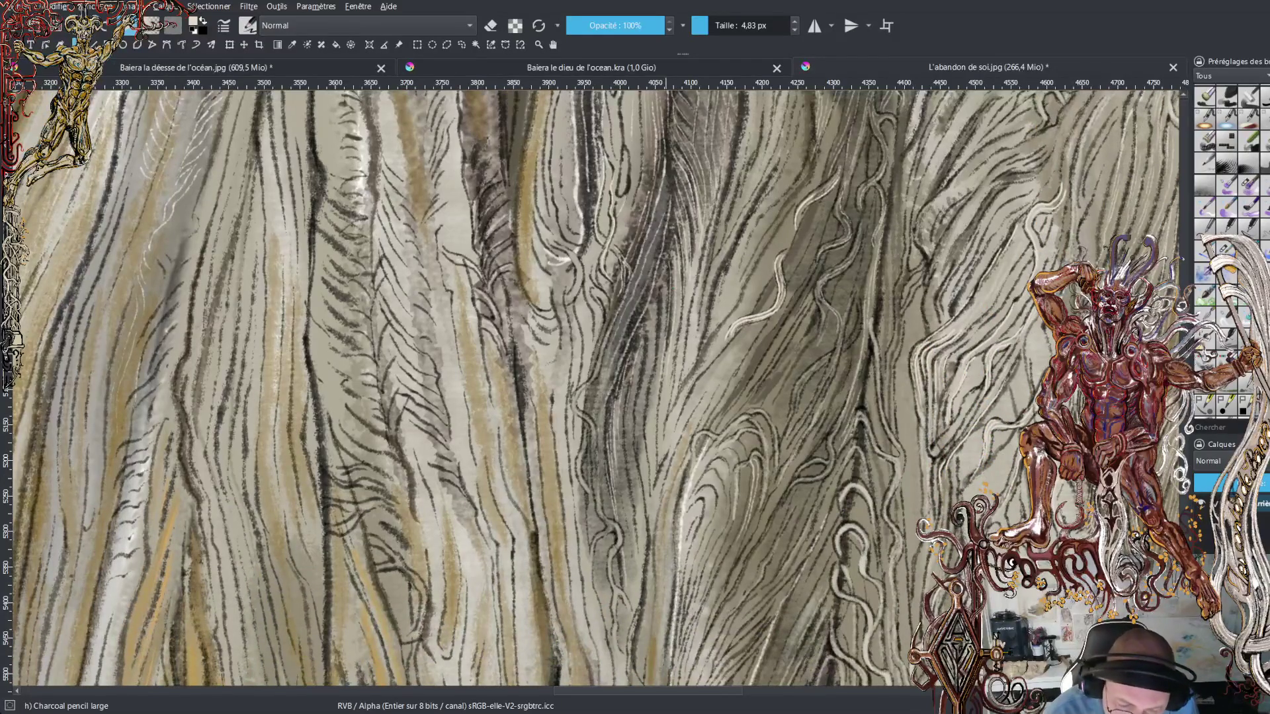
- Layer light charcoal strokes climbing the central strand from the bottom of the robe
{"action": "left_click_drag", "start_coordinate": [663, 284], "coordinate": [656, 379]}
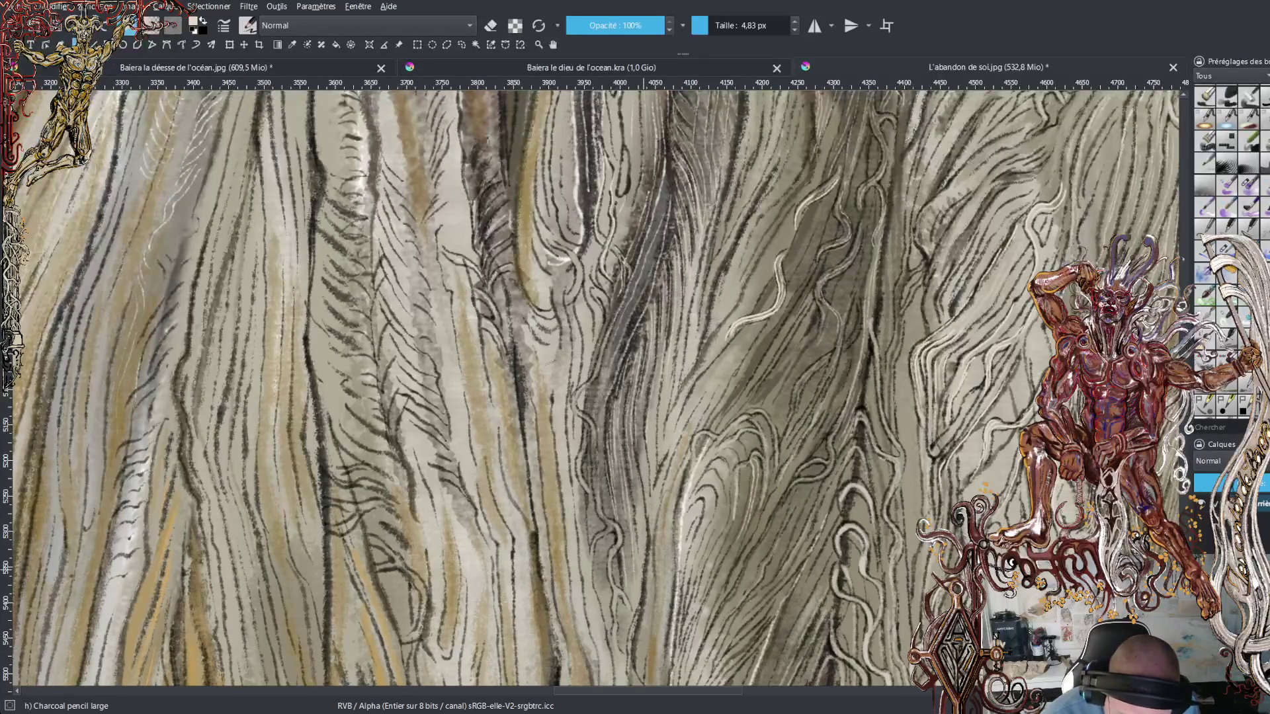
{"action": "left_click_drag", "start_coordinate": [642, 573], "coordinate": [633, 461]}
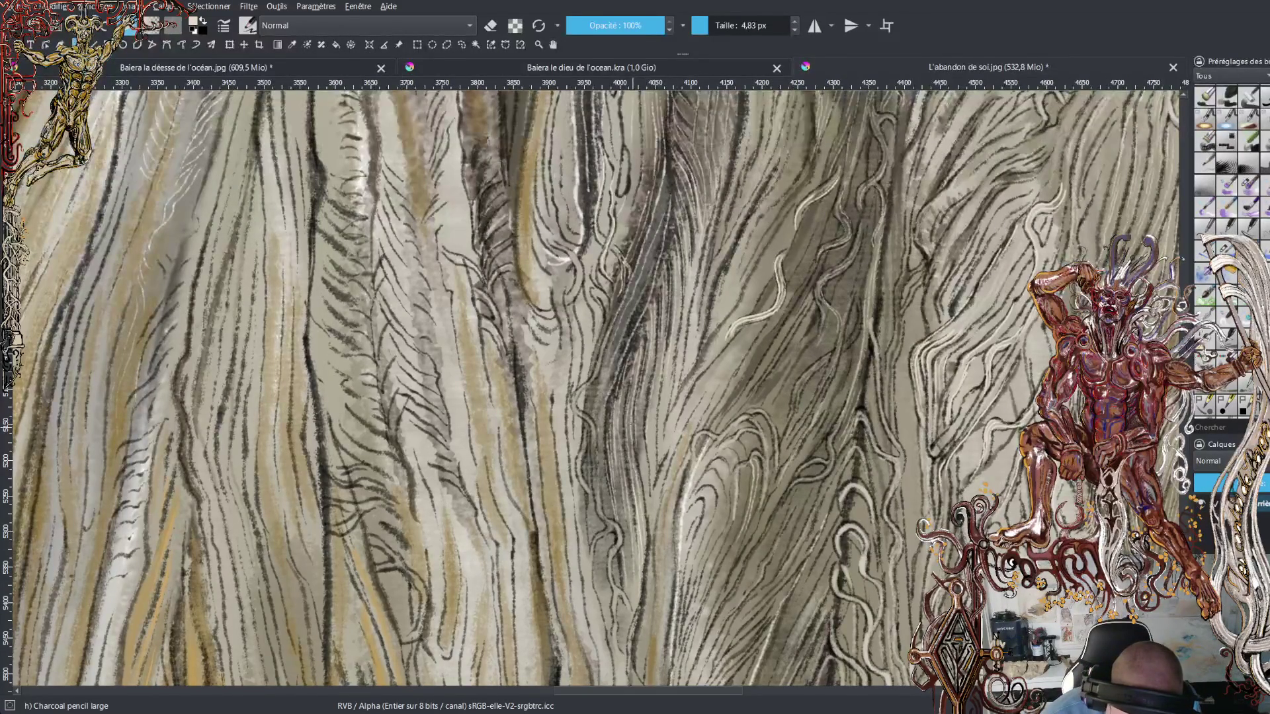
{"action": "left_click_drag", "start_coordinate": [639, 668], "coordinate": [648, 571]}
{"action": "left_click_drag", "start_coordinate": [654, 625], "coordinate": [661, 530]}
{"action": "mouse_move", "coordinate": [664, 578]}
{"action": "left_mouse_down"}
{"action": "mouse_move", "coordinate": [670, 520]}
{"action": "mouse_move", "coordinate": [647, 477]}
{"action": "left_mouse_up"}
{"action": "left_click_drag", "start_coordinate": [651, 520], "coordinate": [645, 443]}
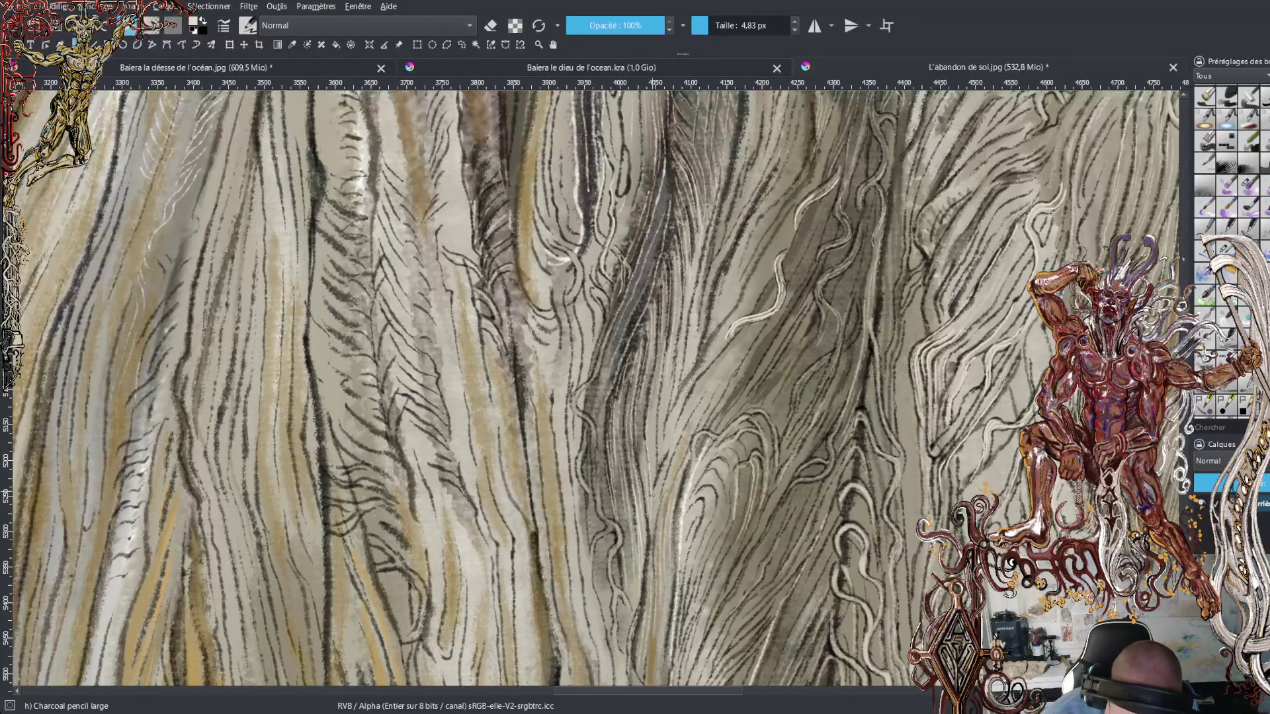
{"action": "left_click_drag", "start_coordinate": [652, 487], "coordinate": [659, 399]}
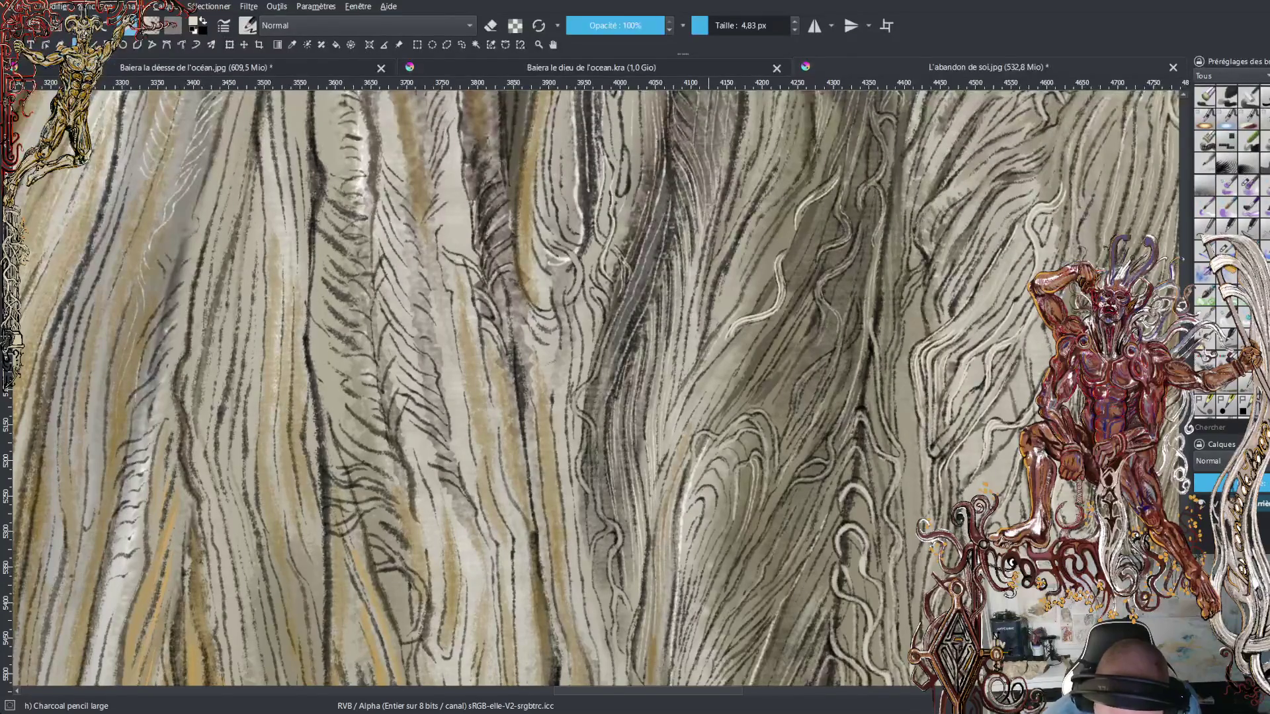
- Add three short light highlights just right of centre
{"action": "left_click_drag", "start_coordinate": [733, 306], "coordinate": [741, 245]}
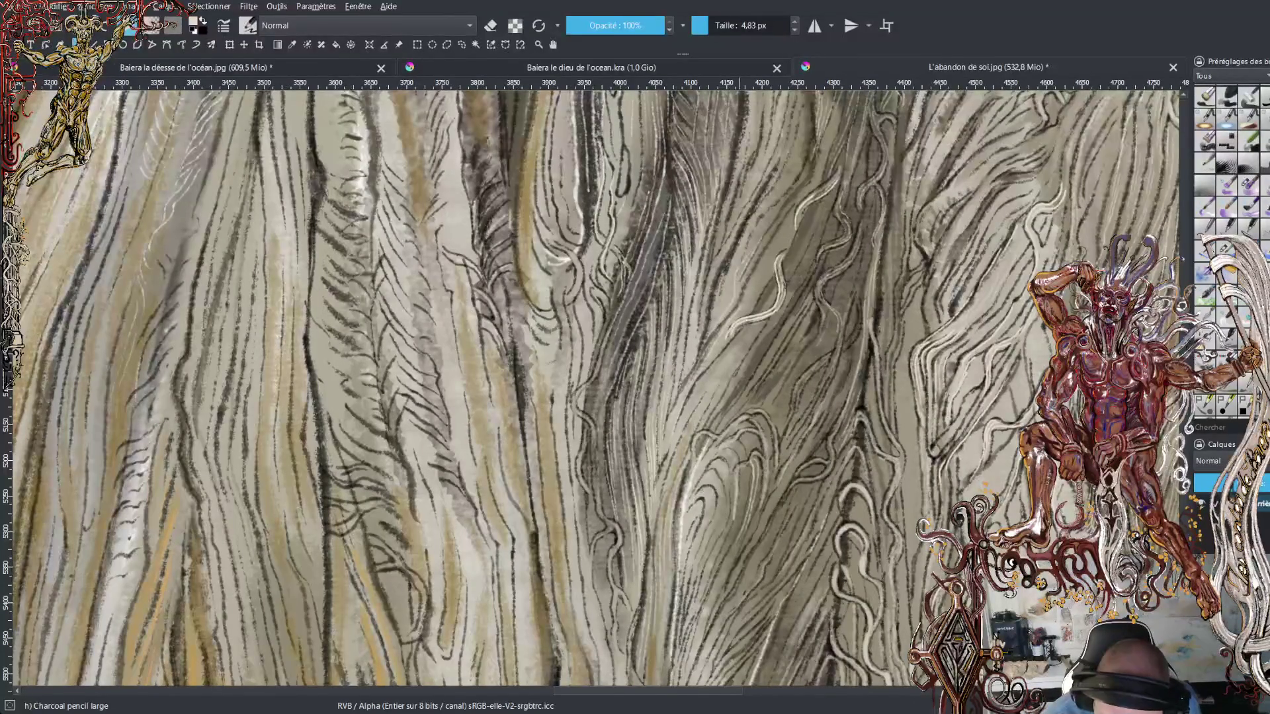
{"action": "mouse_move", "coordinate": [727, 322]}
{"action": "left_mouse_down"}
{"action": "mouse_move", "coordinate": [720, 262]}
{"action": "mouse_move", "coordinate": [798, 173]}
{"action": "mouse_move", "coordinate": [807, 125]}
{"action": "left_mouse_up"}
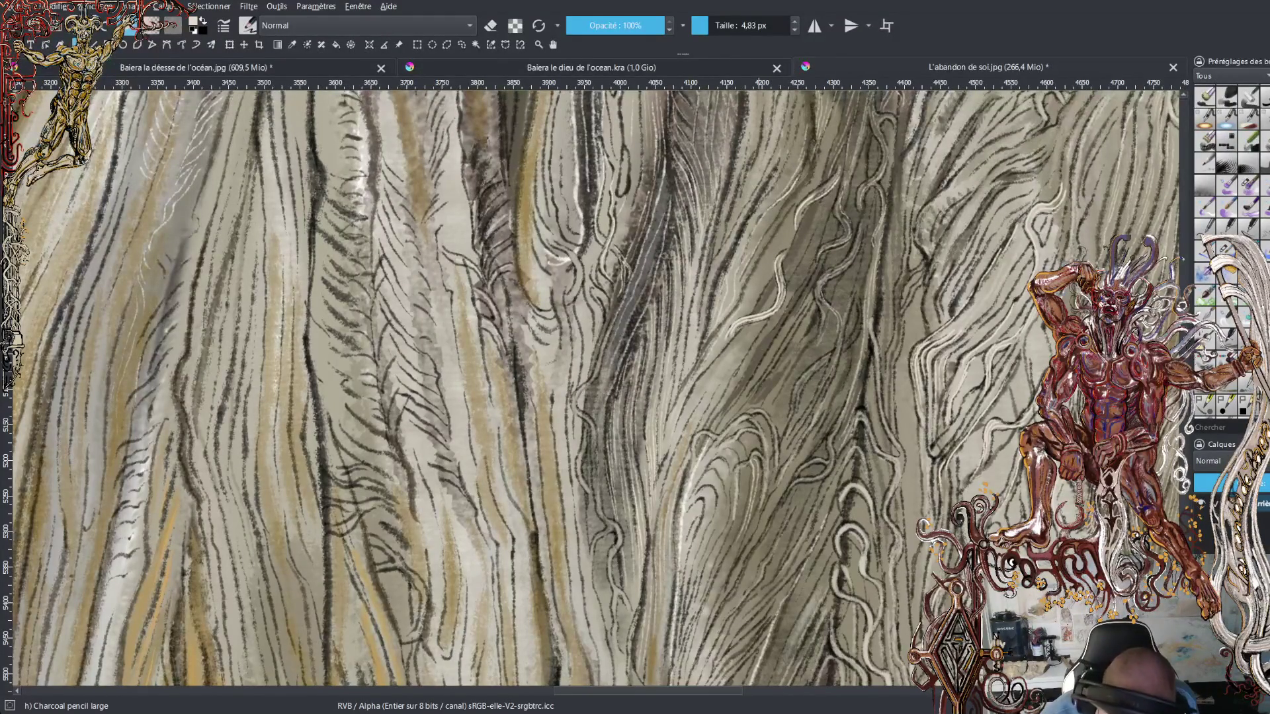
{"action": "left_click_drag", "start_coordinate": [735, 363], "coordinate": [767, 318]}
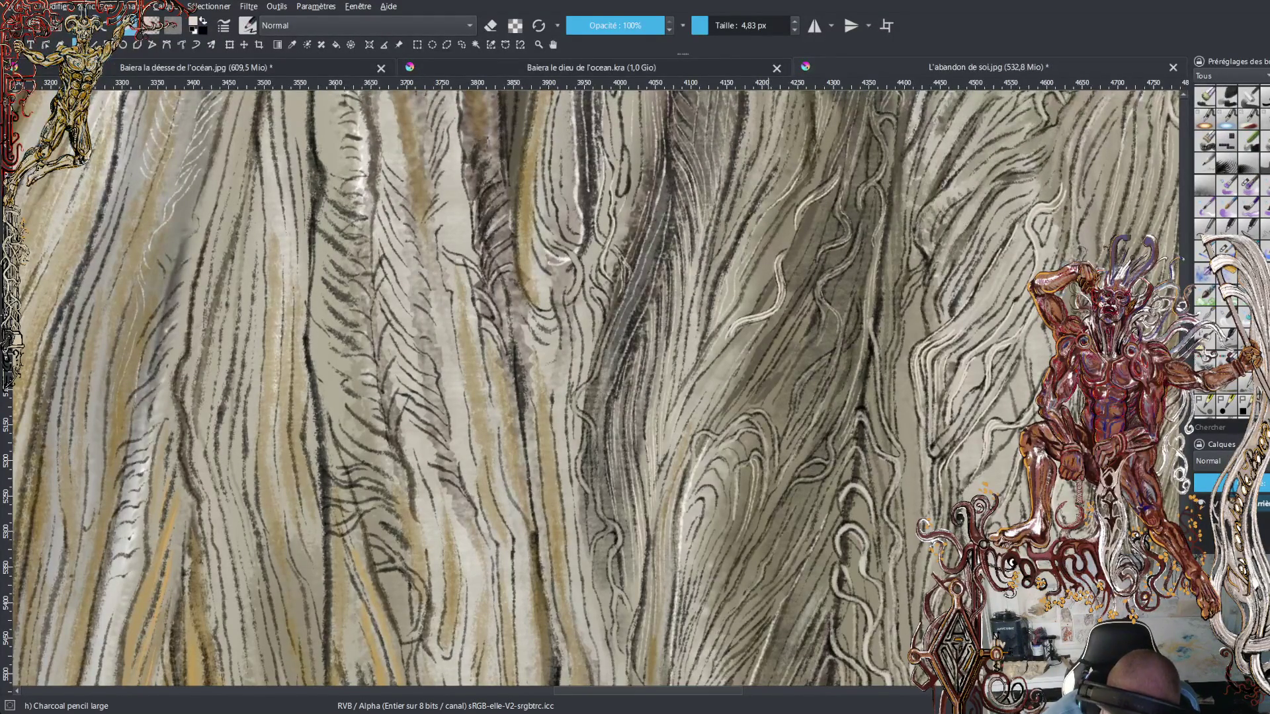
- Add two short light diagonal highlights right of centre and small light strokes near the bottom centre
{"action": "left_click_drag", "start_coordinate": [793, 278], "coordinate": [831, 199]}
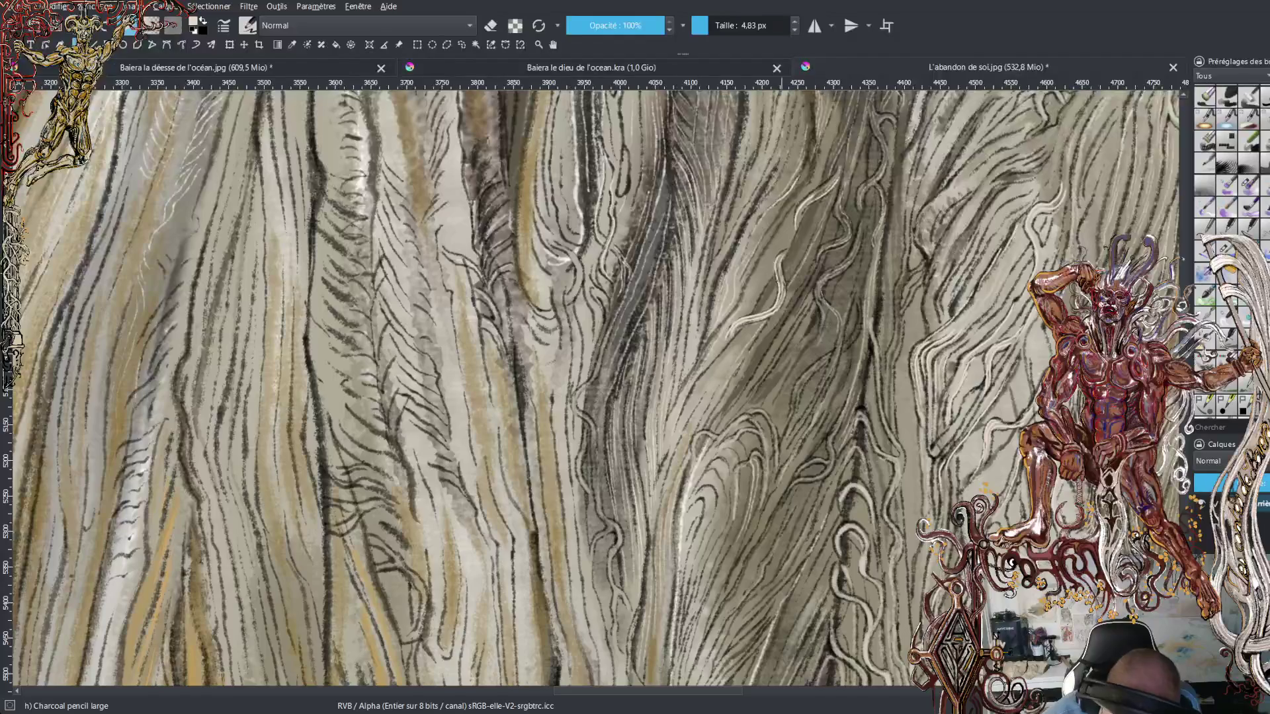
{"action": "left_click_drag", "start_coordinate": [707, 380], "coordinate": [807, 231]}
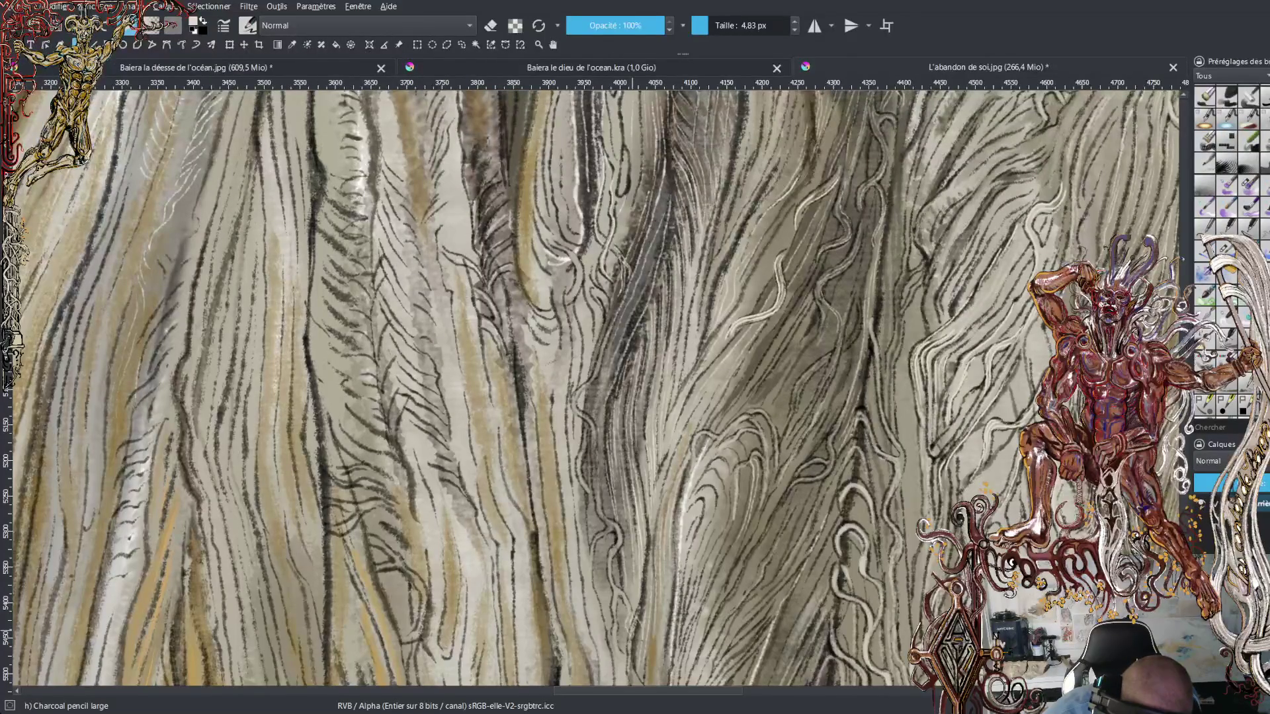
{"action": "mouse_move", "coordinate": [636, 612]}
{"action": "left_mouse_down"}
{"action": "mouse_move", "coordinate": [645, 655]}
{"action": "mouse_move", "coordinate": [626, 619]}
{"action": "left_mouse_up"}
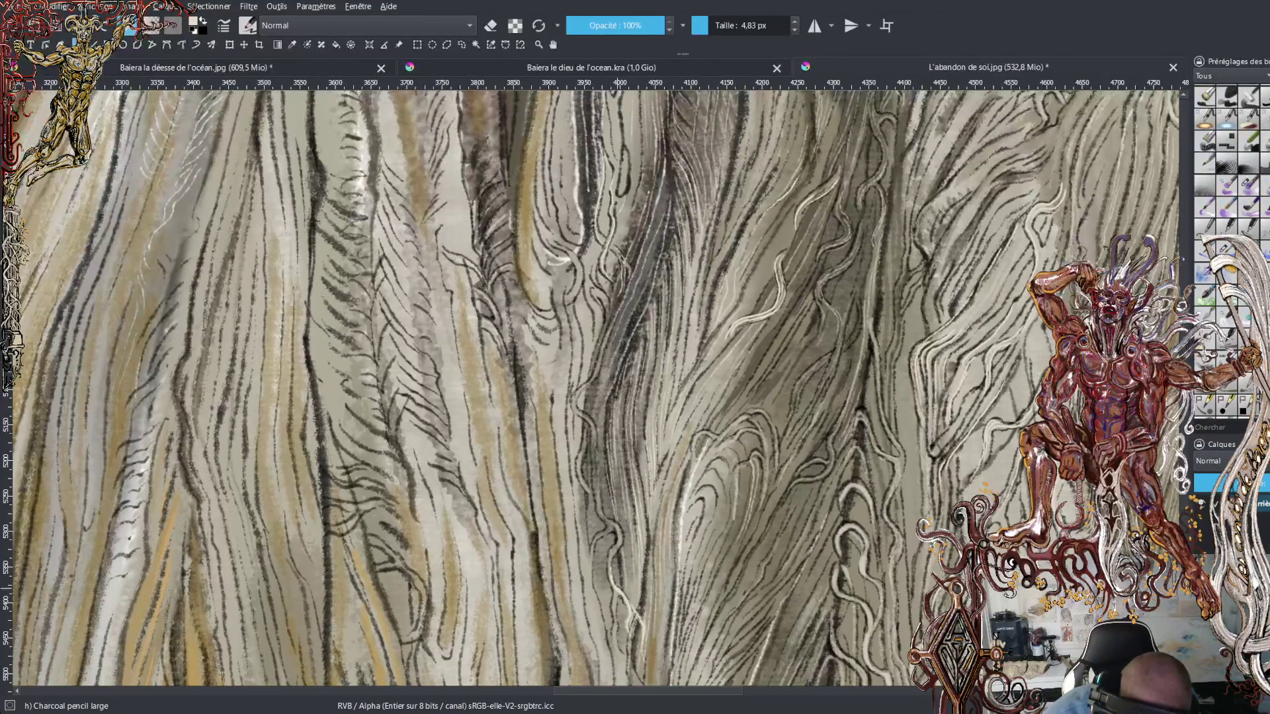
{"action": "left_click_drag", "start_coordinate": [619, 544], "coordinate": [621, 551]}
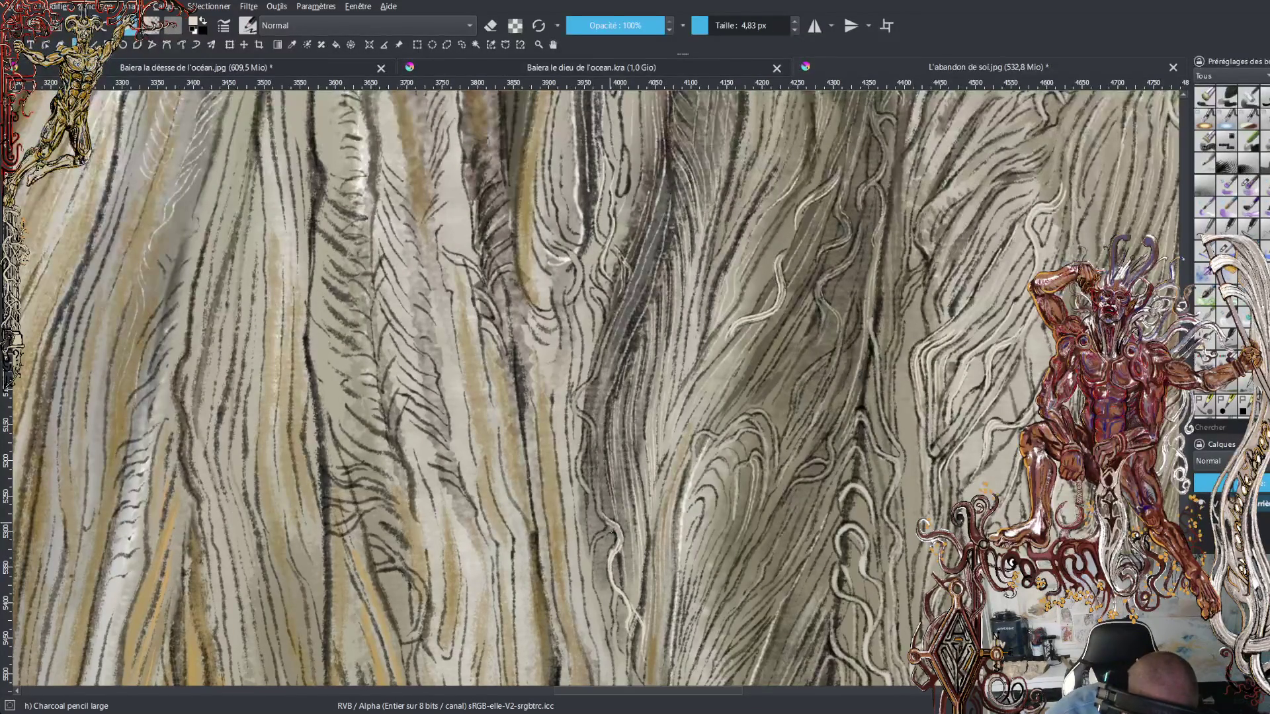
- Hatch short light charcoal strokes up the lower half of the strand left of centre
{"action": "left_click_drag", "start_coordinate": [598, 565], "coordinate": [596, 596]}
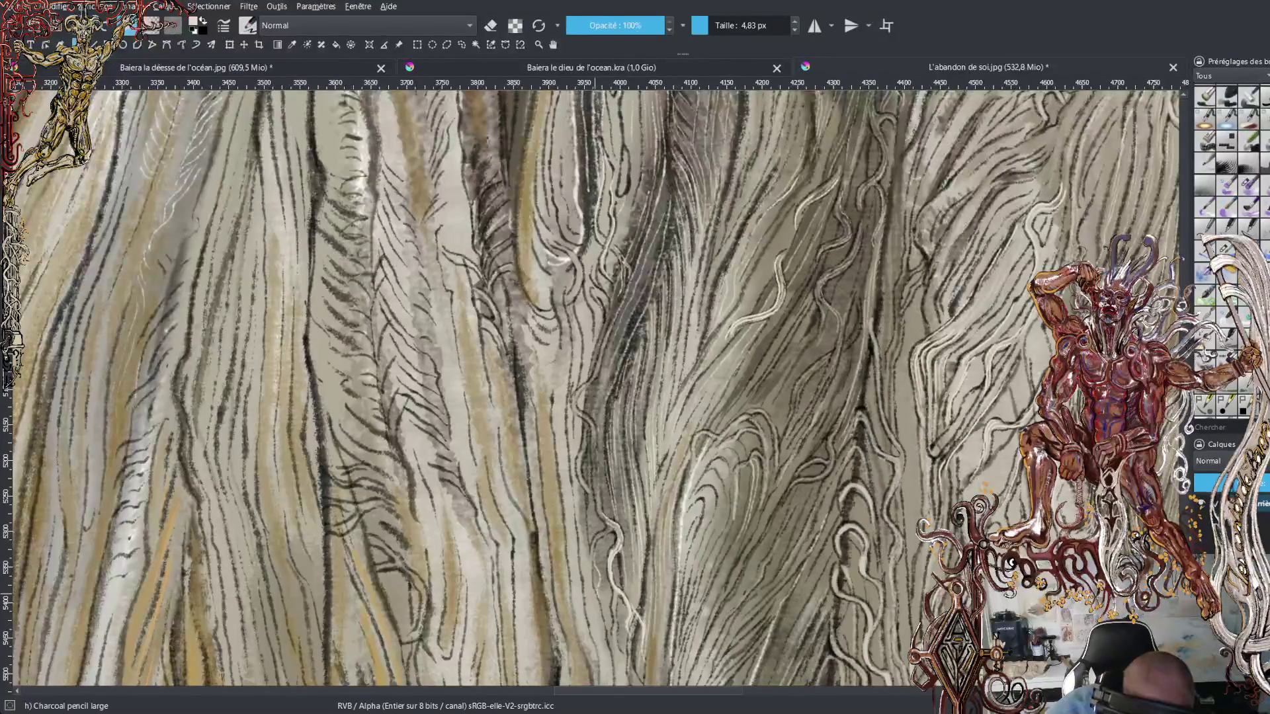
{"action": "mouse_move", "coordinate": [599, 530]}
{"action": "left_mouse_down"}
{"action": "mouse_move", "coordinate": [597, 544]}
{"action": "mouse_move", "coordinate": [601, 516]}
{"action": "left_mouse_up"}
{"action": "mouse_move", "coordinate": [601, 487]}
{"action": "left_mouse_down"}
{"action": "mouse_move", "coordinate": [599, 504]}
{"action": "mouse_move", "coordinate": [599, 490]}
{"action": "left_mouse_up"}
{"action": "mouse_move", "coordinate": [599, 462]}
{"action": "left_mouse_down"}
{"action": "mouse_move", "coordinate": [598, 484]}
{"action": "mouse_move", "coordinate": [597, 468]}
{"action": "left_mouse_up"}
{"action": "left_click_drag", "start_coordinate": [599, 422], "coordinate": [600, 438]}
{"action": "left_click_drag", "start_coordinate": [604, 395], "coordinate": [600, 425]}
{"action": "mouse_move", "coordinate": [615, 359]}
{"action": "left_mouse_down"}
{"action": "mouse_move", "coordinate": [600, 399]}
{"action": "mouse_move", "coordinate": [604, 371]}
{"action": "left_mouse_up"}
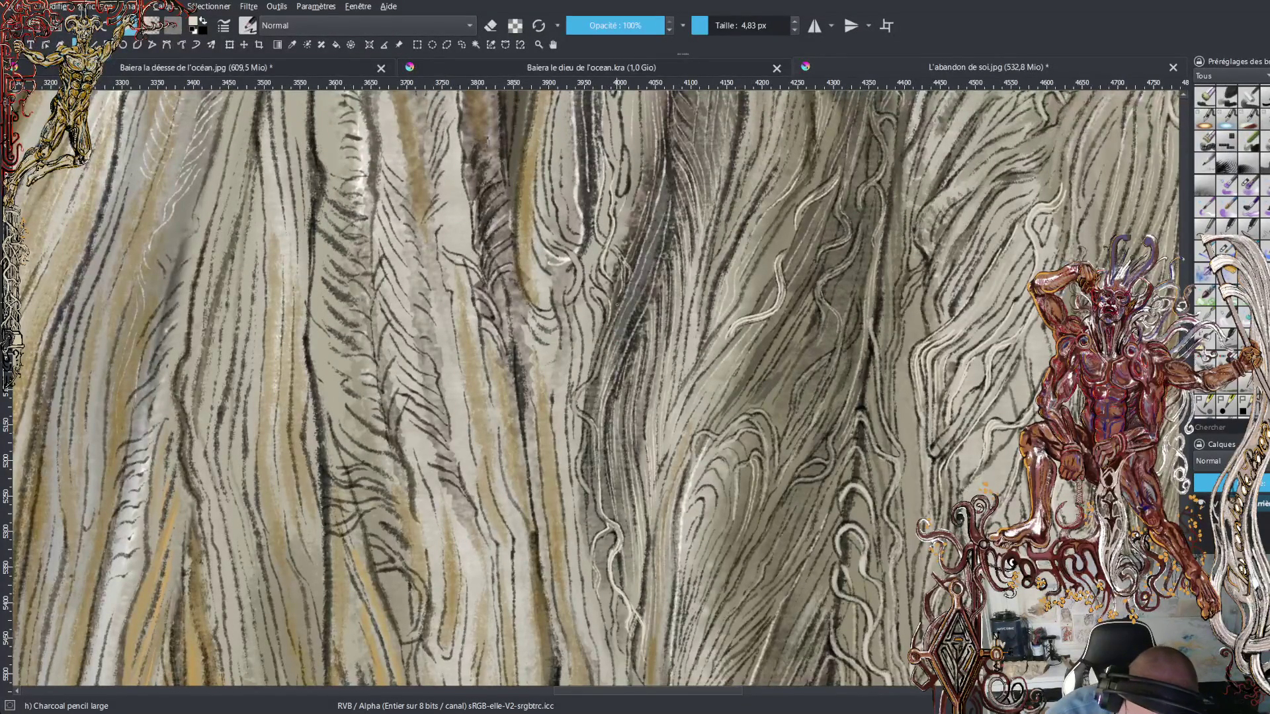
- Carry the light hatching up to the top of the strand, filling a gap in the series
{"action": "left_click_drag", "start_coordinate": [615, 280], "coordinate": [609, 298]}
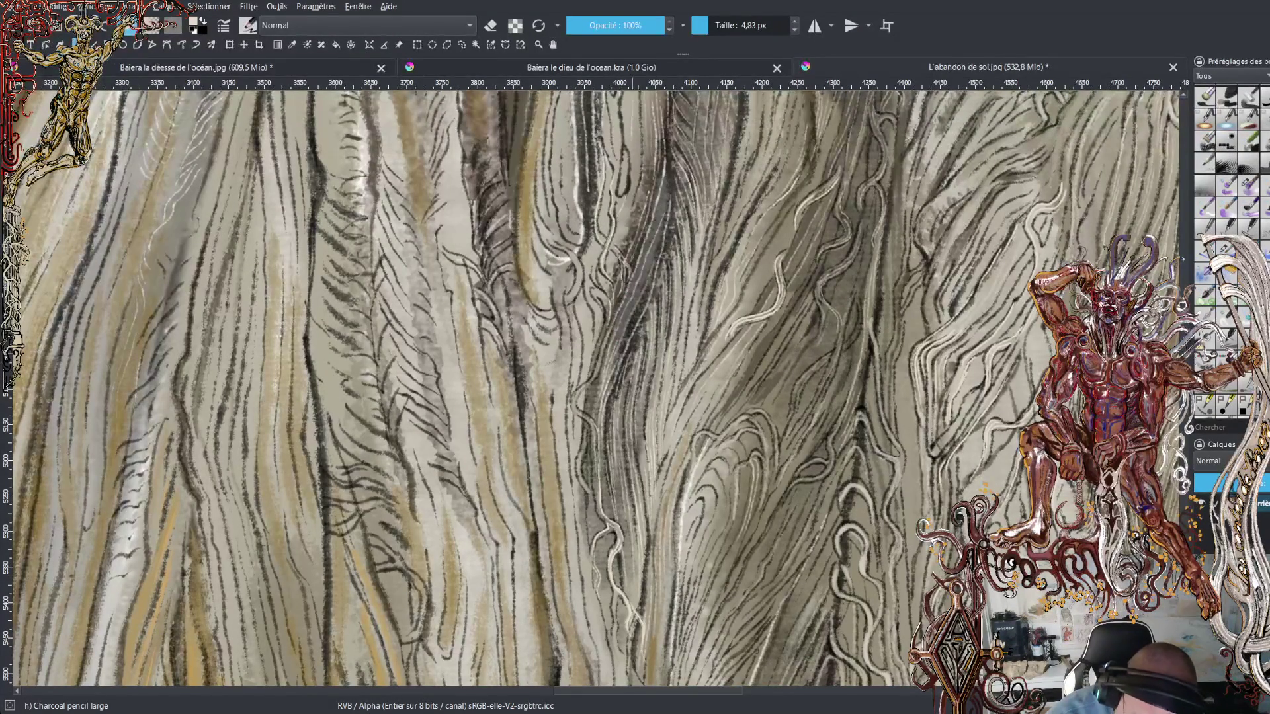
{"action": "mouse_move", "coordinate": [643, 224]}
{"action": "left_mouse_down"}
{"action": "mouse_move", "coordinate": [637, 240]}
{"action": "mouse_move", "coordinate": [641, 228]}
{"action": "left_mouse_up"}
{"action": "left_click_drag", "start_coordinate": [653, 198], "coordinate": [633, 236]}
{"action": "mouse_move", "coordinate": [647, 188]}
{"action": "left_mouse_down"}
{"action": "mouse_move", "coordinate": [639, 212]}
{"action": "mouse_move", "coordinate": [645, 194]}
{"action": "left_mouse_up"}
{"action": "mouse_move", "coordinate": [653, 163]}
{"action": "left_mouse_down"}
{"action": "mouse_move", "coordinate": [635, 218]}
{"action": "mouse_move", "coordinate": [639, 202]}
{"action": "left_mouse_up"}
{"action": "mouse_move", "coordinate": [651, 160]}
{"action": "left_mouse_down"}
{"action": "mouse_move", "coordinate": [645, 180]}
{"action": "mouse_move", "coordinate": [647, 165]}
{"action": "left_mouse_up"}
{"action": "mouse_move", "coordinate": [635, 224]}
{"action": "left_mouse_down"}
{"action": "mouse_move", "coordinate": [625, 250]}
{"action": "mouse_move", "coordinate": [627, 228]}
{"action": "left_mouse_up"}
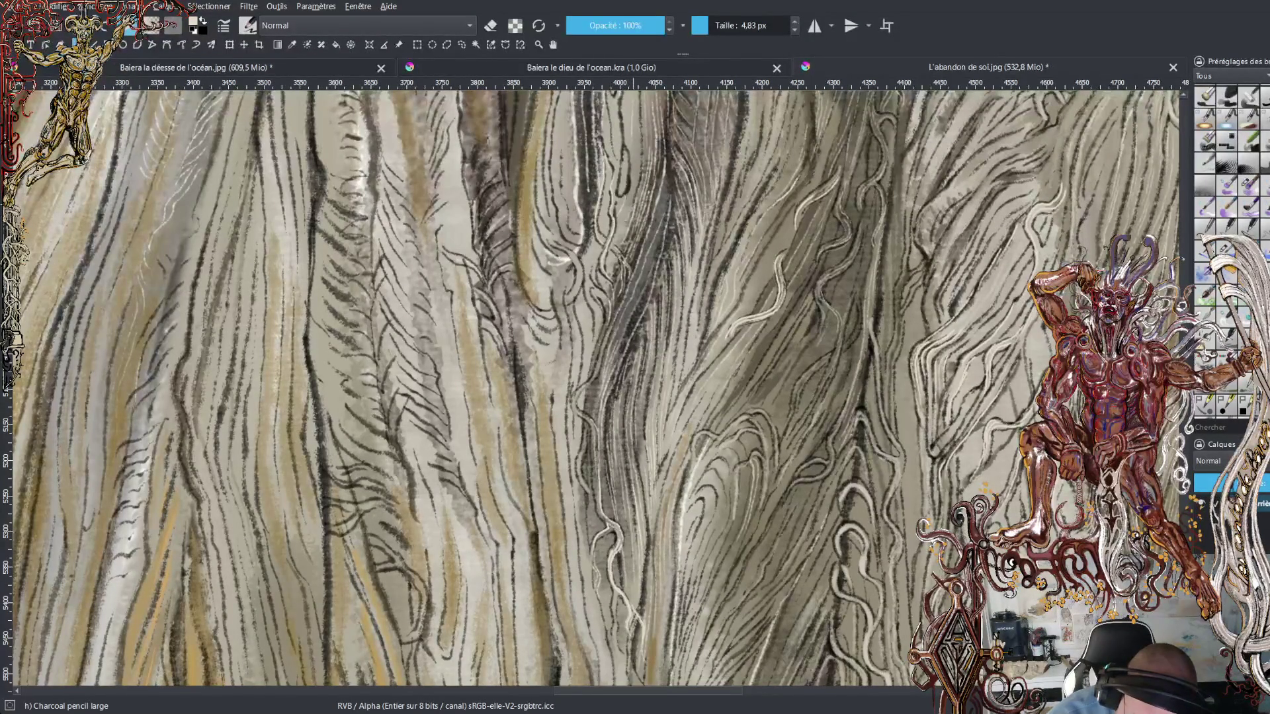